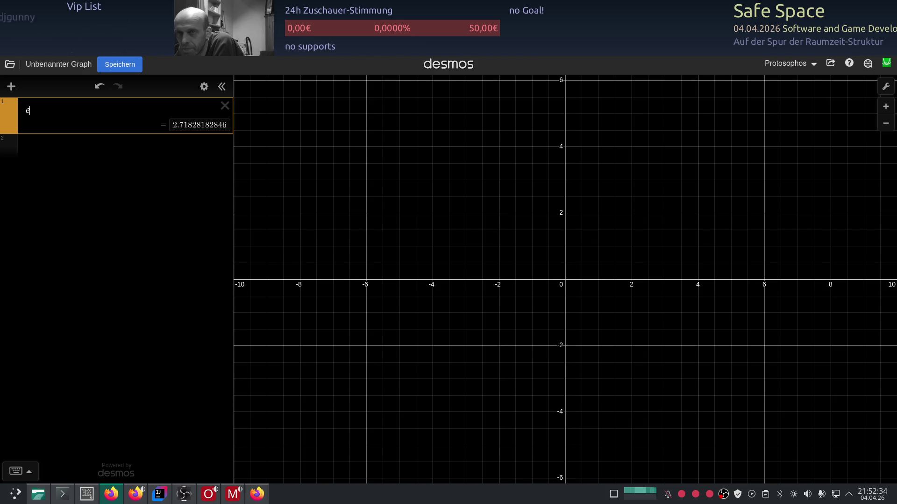
text(^x)
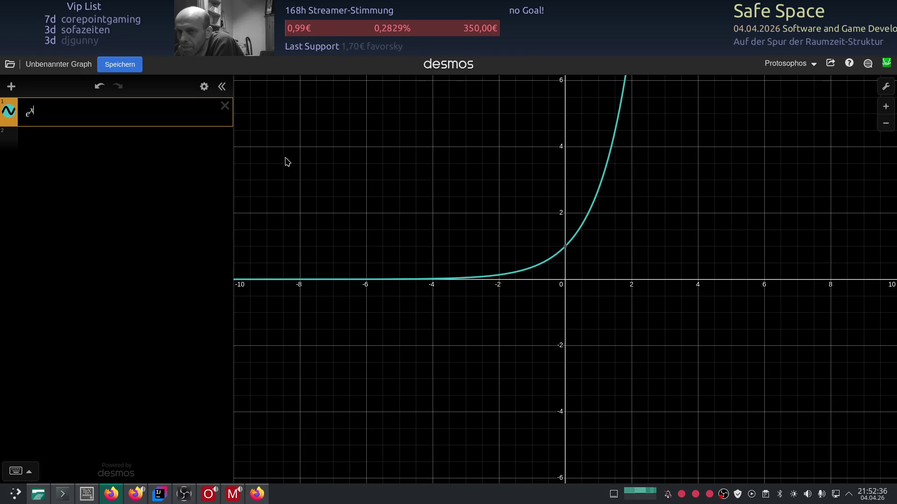
- Recentre the e^x curve and narrow the expression list to enlarge the graph
drag(279, 244, 297, 347)
drag(233, 257, 116, 266)
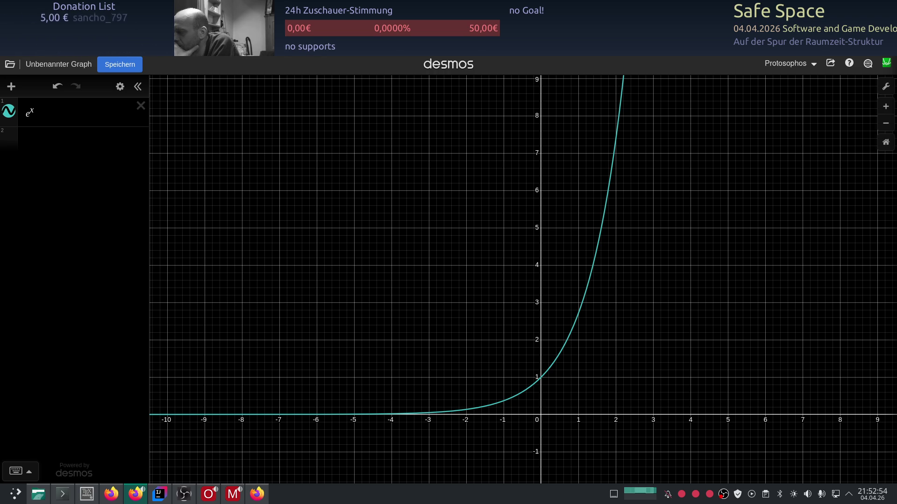
drag(469, 324, 442, 285)
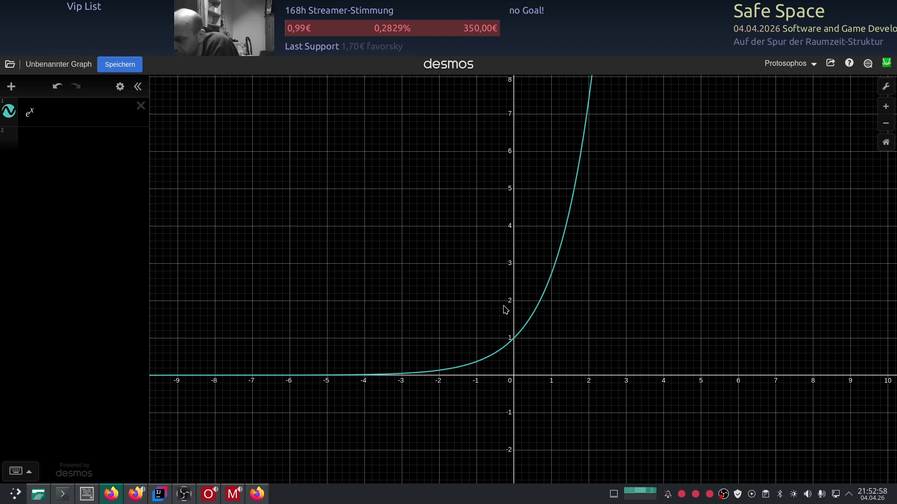
mouse_move(600, 304)
mouse_down()
mouse_move(586, 227)
mouse_move(621, 295)
mouse_up()
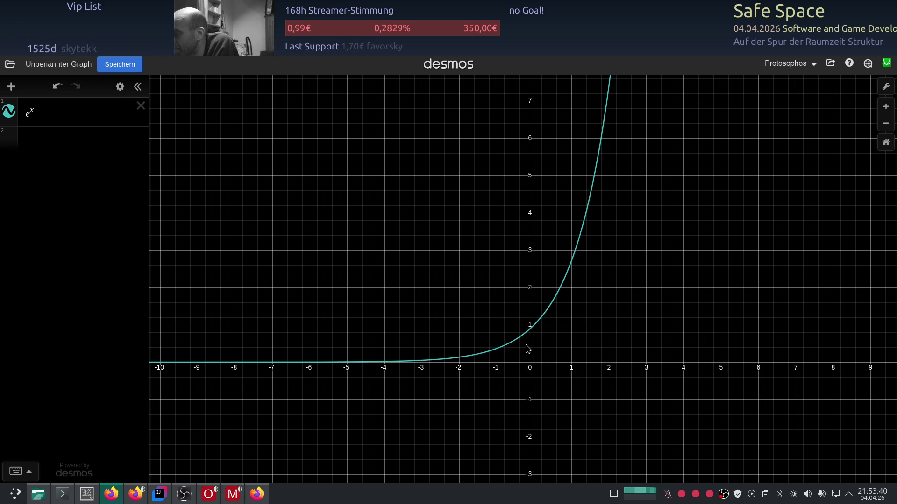
mouse_move(609, 281)
mouse_down()
mouse_move(619, 258)
mouse_move(625, 304)
mouse_move(628, 295)
mouse_up()
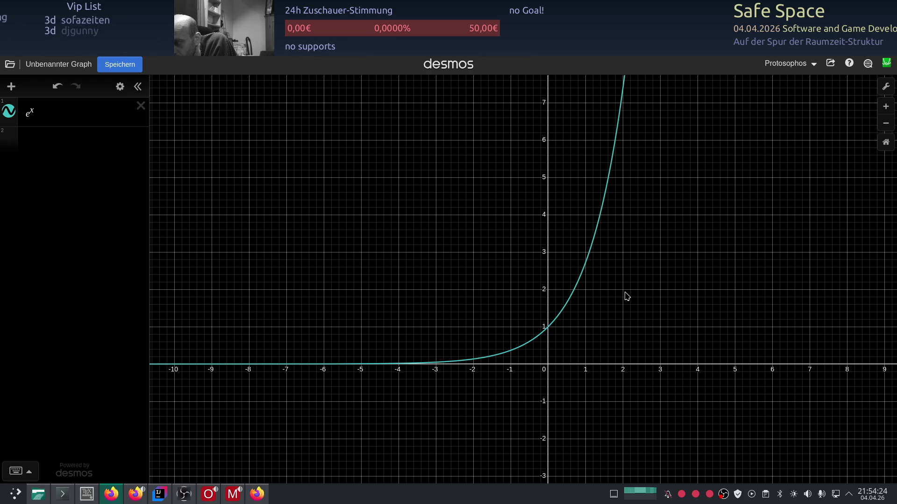
- Replace the base e with a, add a slider for a and set it to 0.4 for a decaying curve
click(34, 113)
key(BackSpace)
text(a)
click(106, 129)
drag(86, 155, 86, 155)
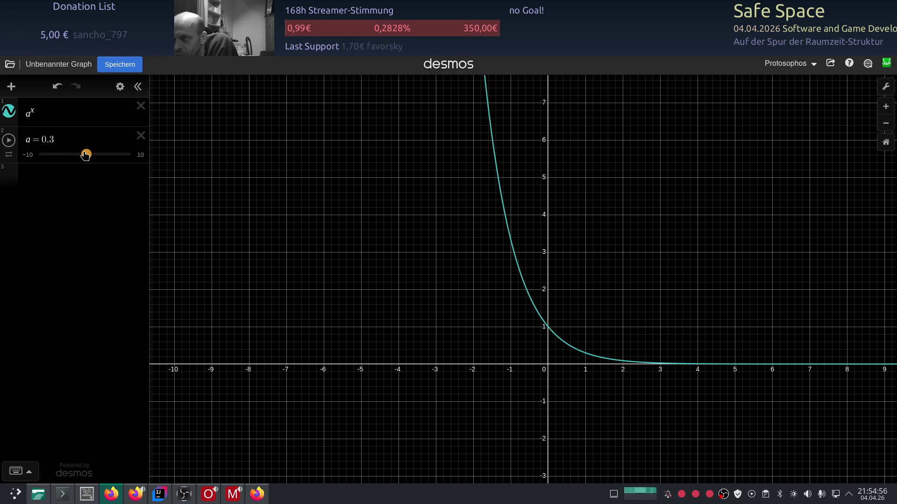
drag(85, 155, 87, 154)
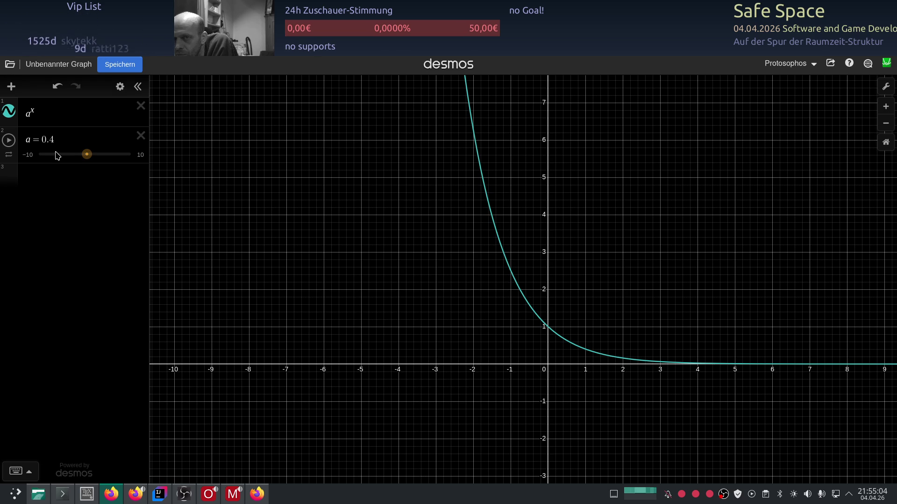
- Add e^x in a new row below a^x and vary the a slider to reshape the curve
click(65, 113)
key(Return)
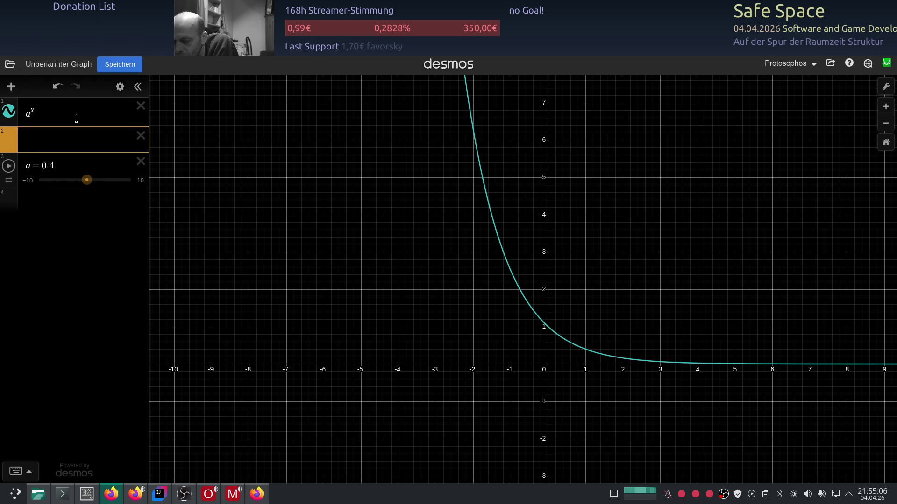
text(e^x)
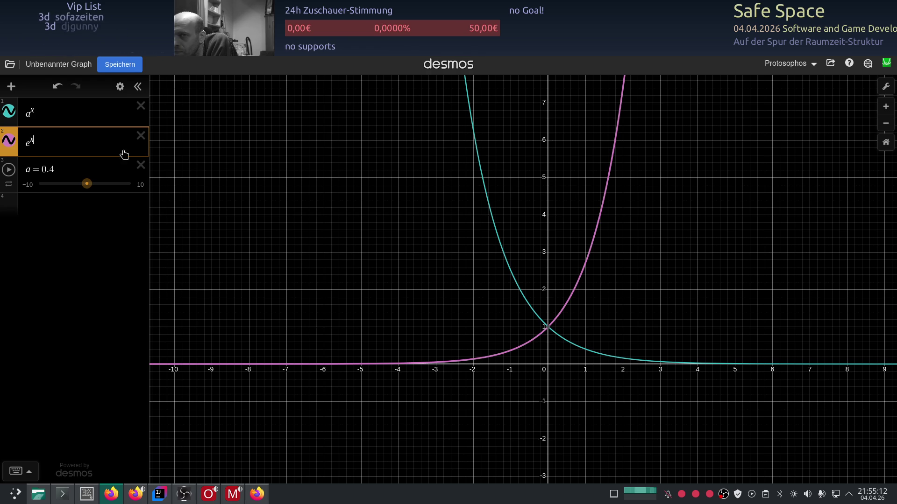
drag(87, 184, 86, 183)
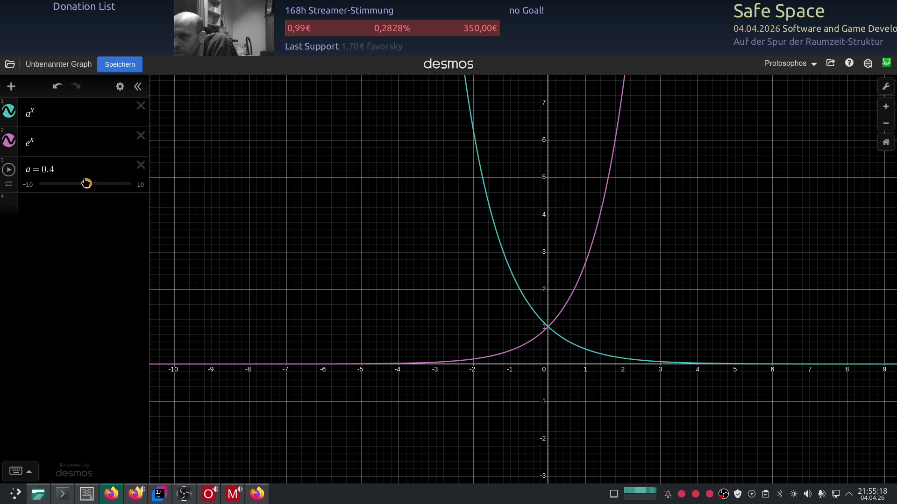
- Define a as 1/e so a^x and e^x mirror each other through (0, 1)
click(74, 168)
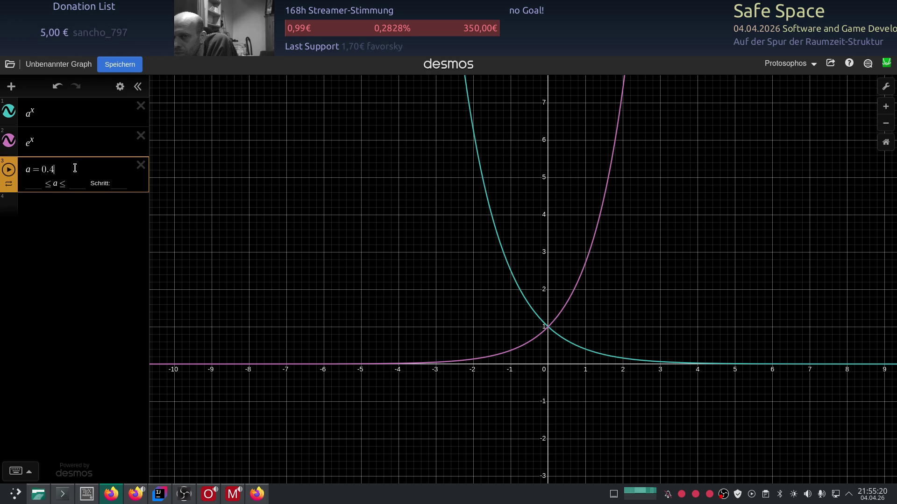
key(BackSpace)
key(BackSpace)
key(BackSpace)
text(1)
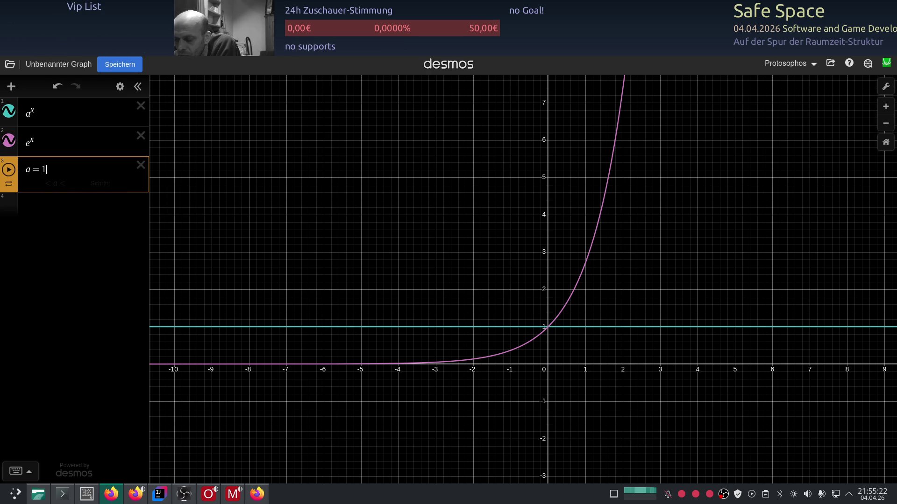
text(/e)
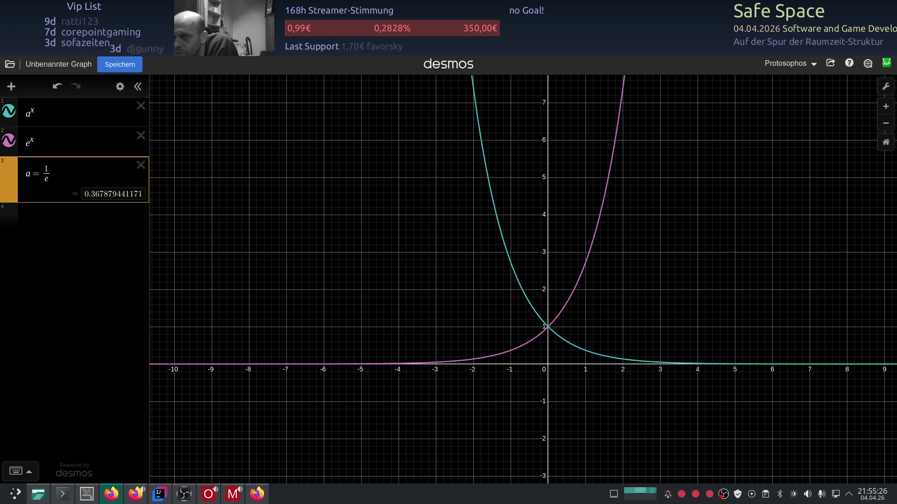
click(70, 218)
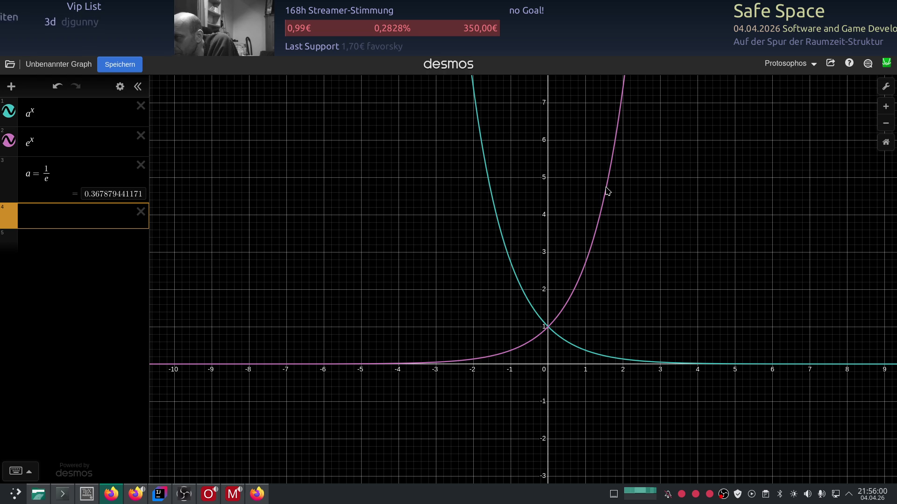
drag(671, 223, 661, 214)
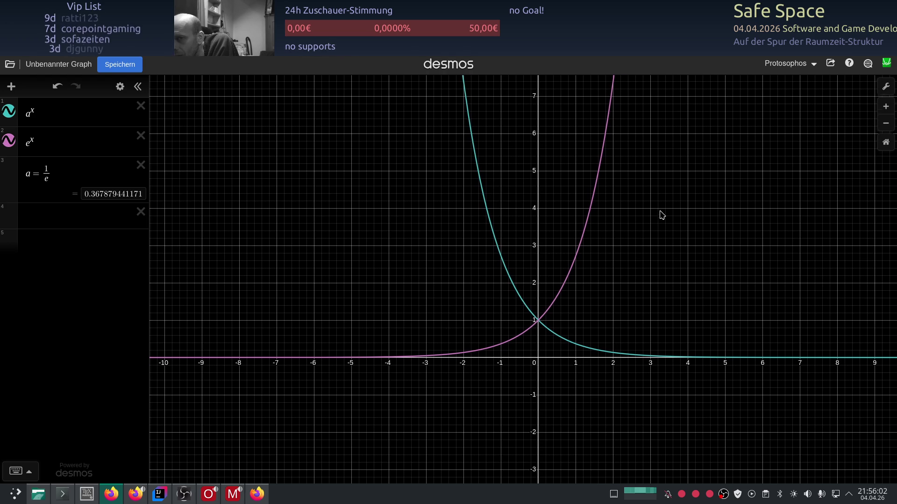
click(60, 147)
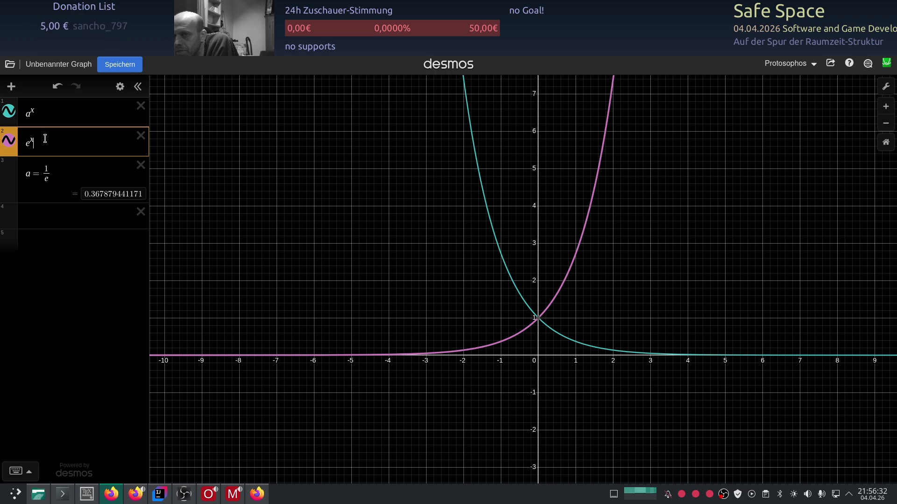
click(31, 113)
- Make the first expression (1/e)^x, delete the a = 1/e row, and add e^-x overlapping it
key(BackSpace)
text(e)
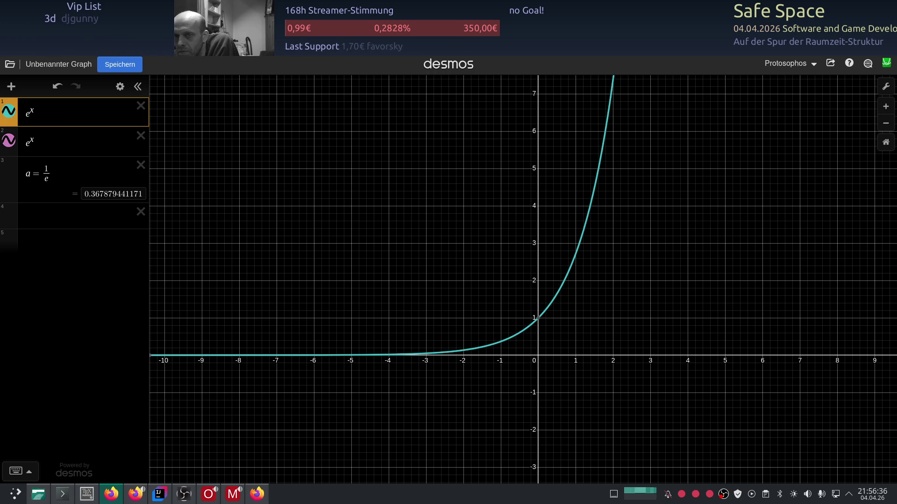
key(BackSpace)
text((1)
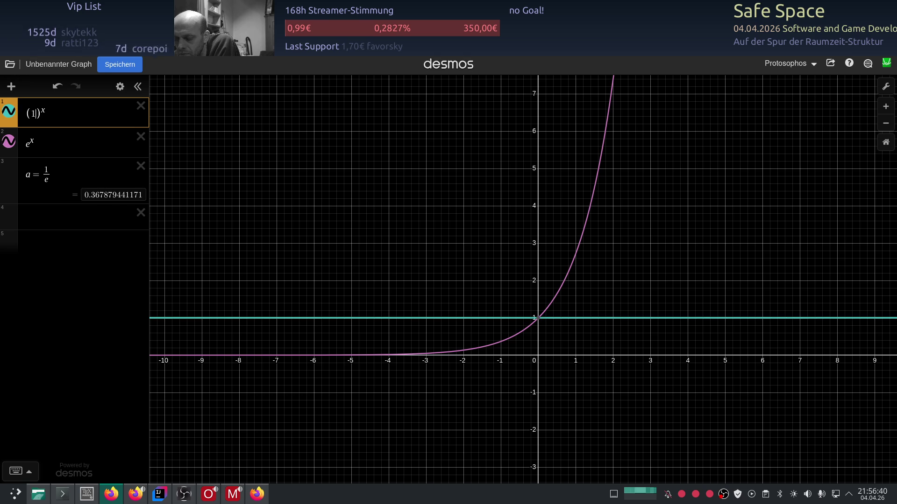
text(/e)
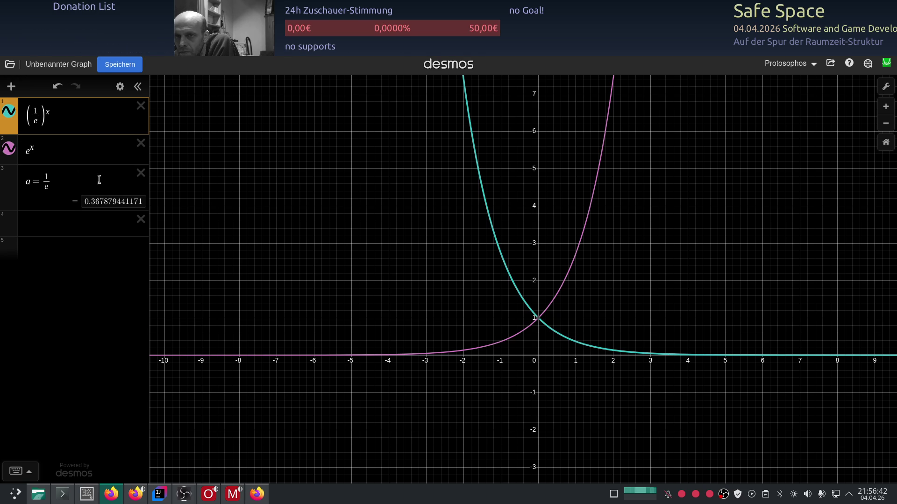
click(141, 174)
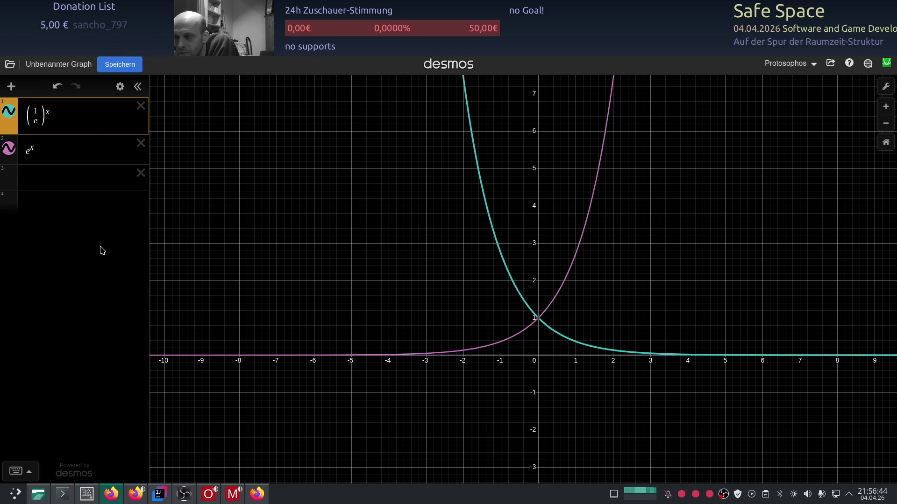
click(57, 178)
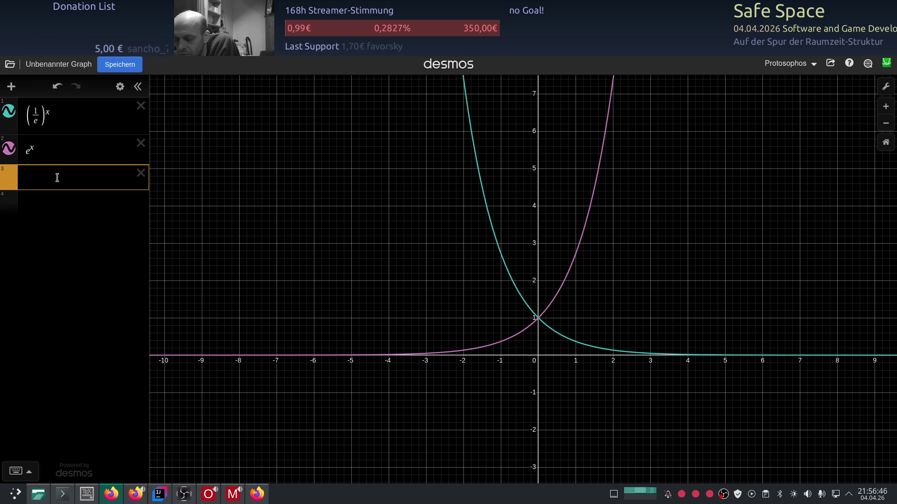
text(e)
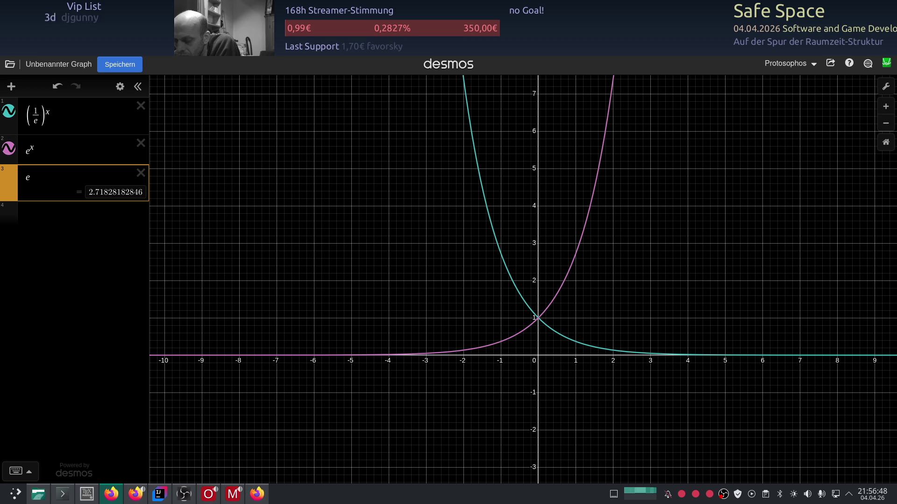
text(^{-x)
key(Return)
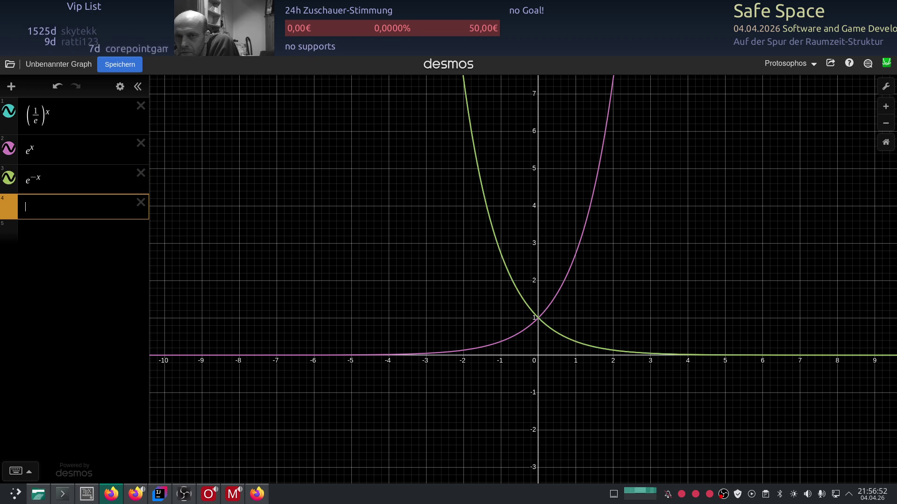
text(e)
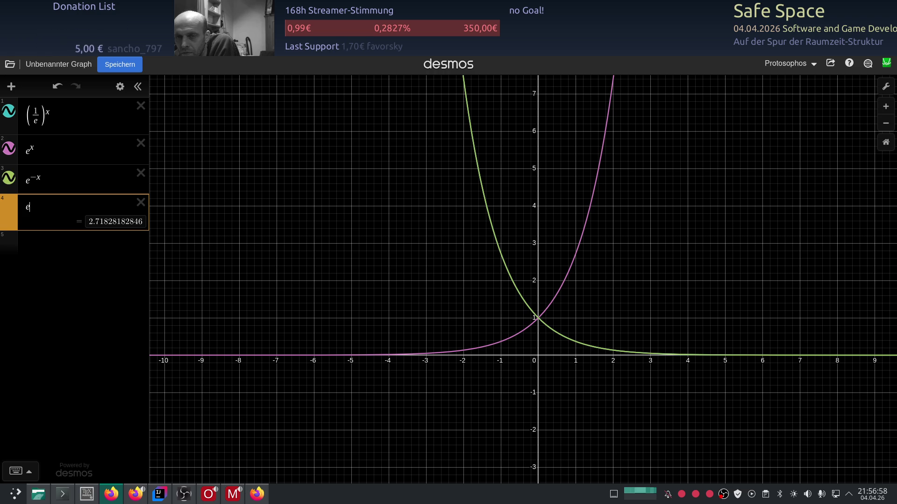
text(-)
- Reduce row 4 from e^(-1/x) to e^-1, evaluating to 0.367879441171
key(BackSpace)
text(^-1/x)
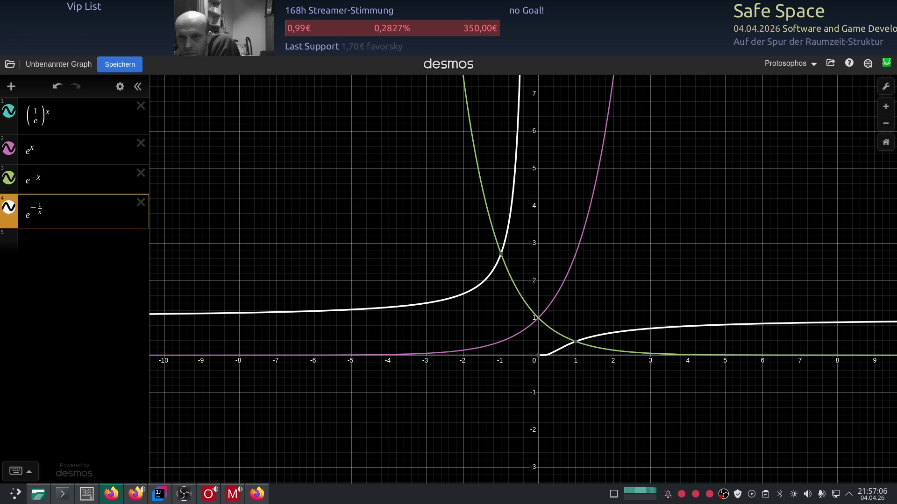
key(BackSpace)
key(BackSpace)
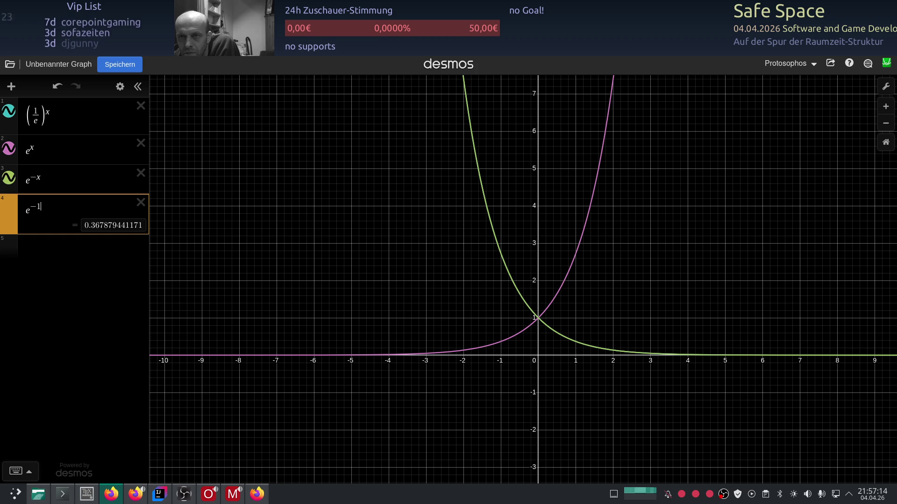
double_click(80, 123)
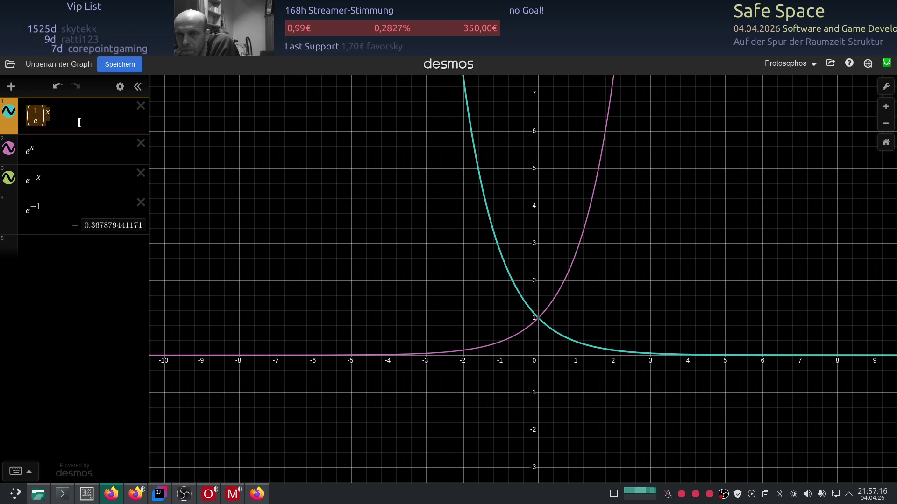
- Duplicate (1/e)^x as (1/e)^-x and delete the e^-1 expression
key(ctrl+c)
key(Return)
key(ctrl+v)
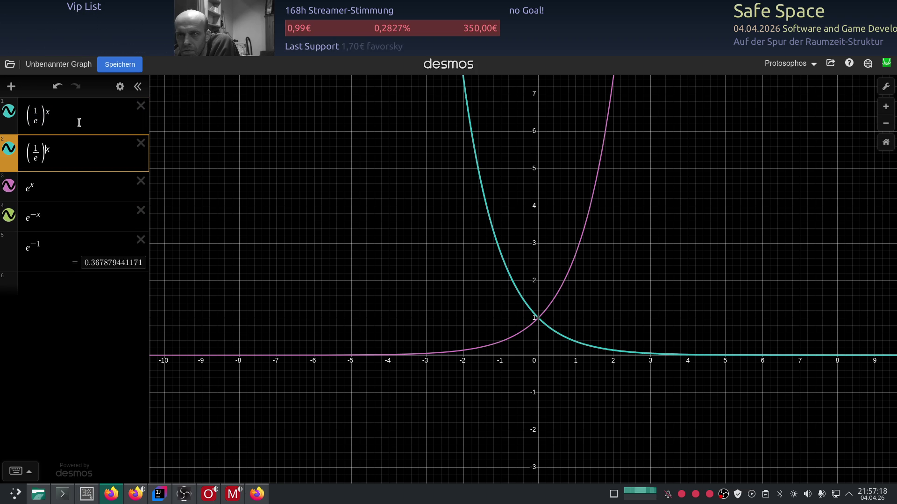
text(-)
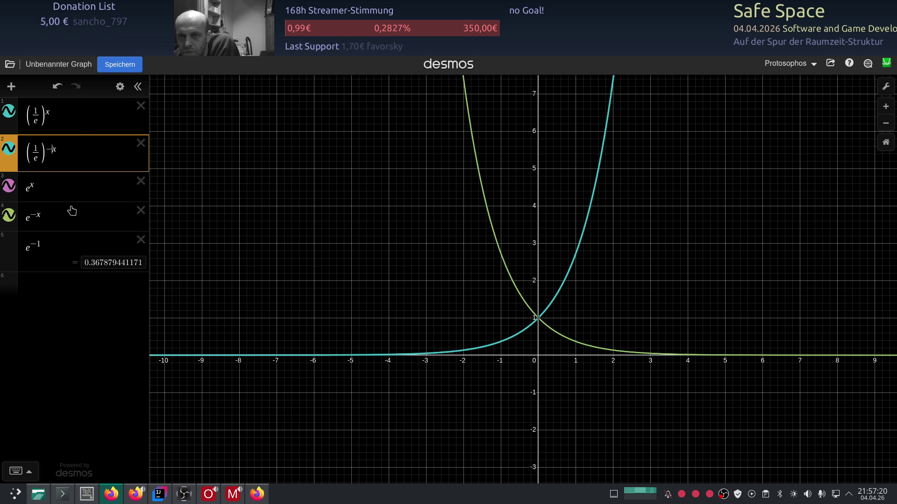
click(141, 240)
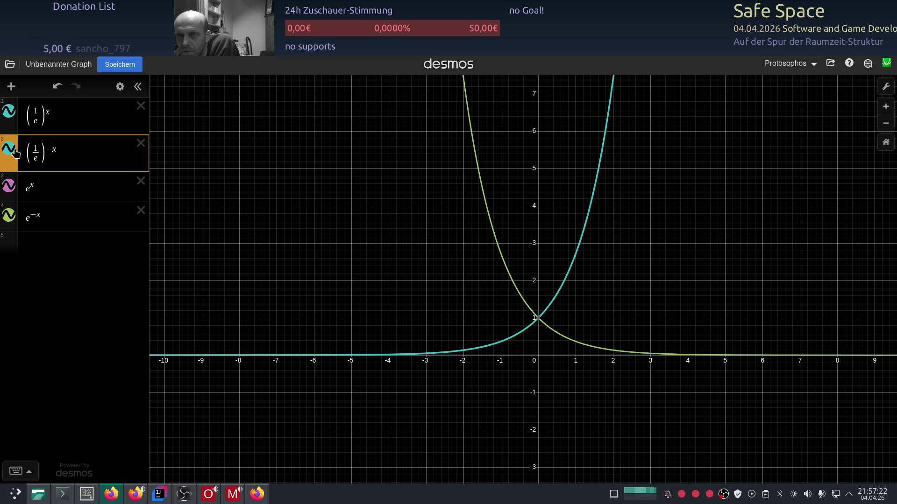
- Recolour the (1/e)^-x curve orange via the expression list settings
click(120, 87)
click(5, 148)
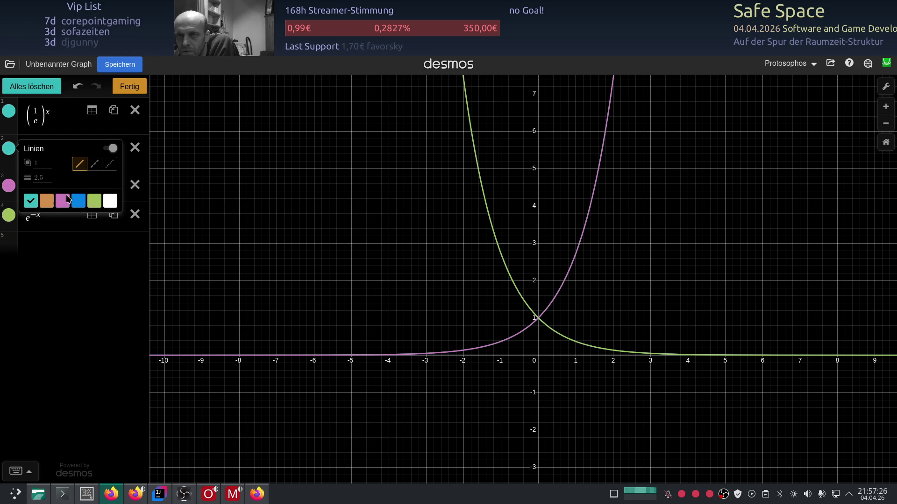
click(51, 202)
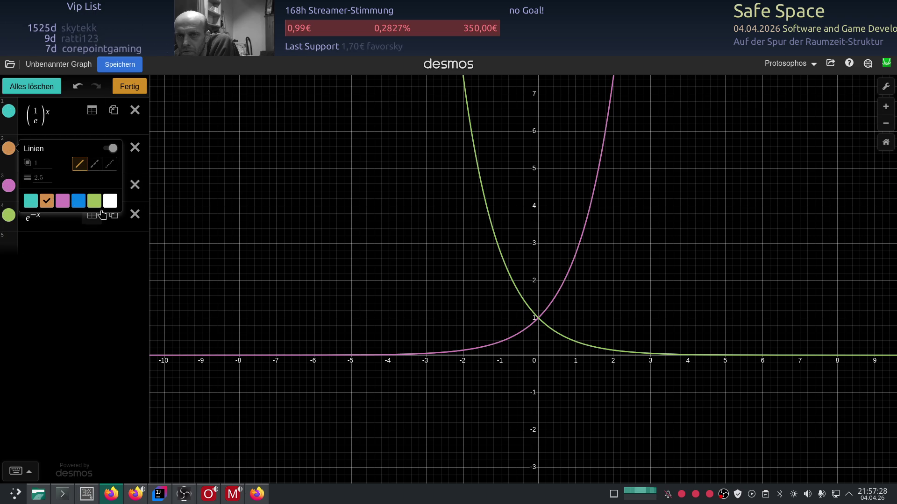
click(130, 87)
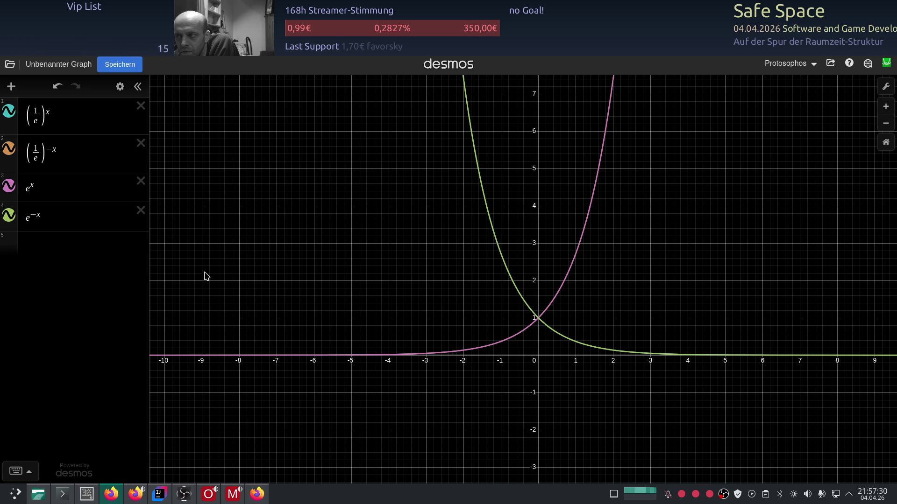
- Toggle the e^x and e^-x curves off and on, then move (1/e)^-x below e^x
click(9, 187)
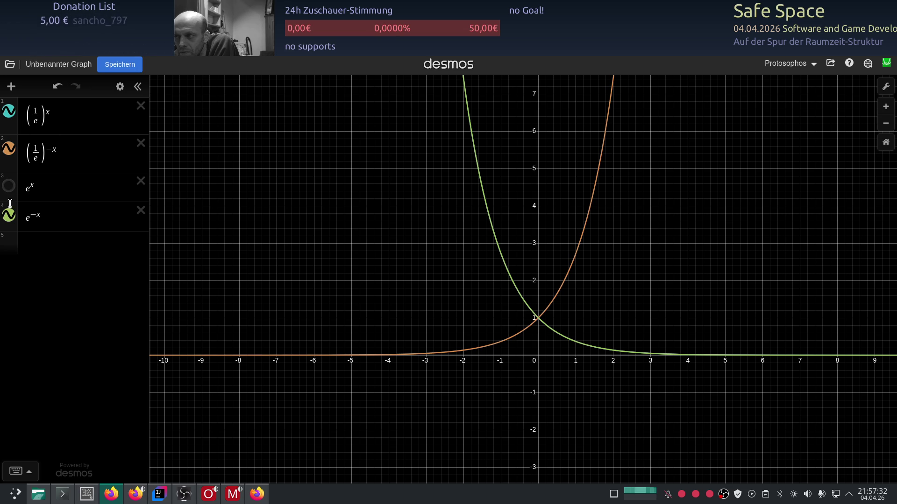
click(10, 216)
click(9, 186)
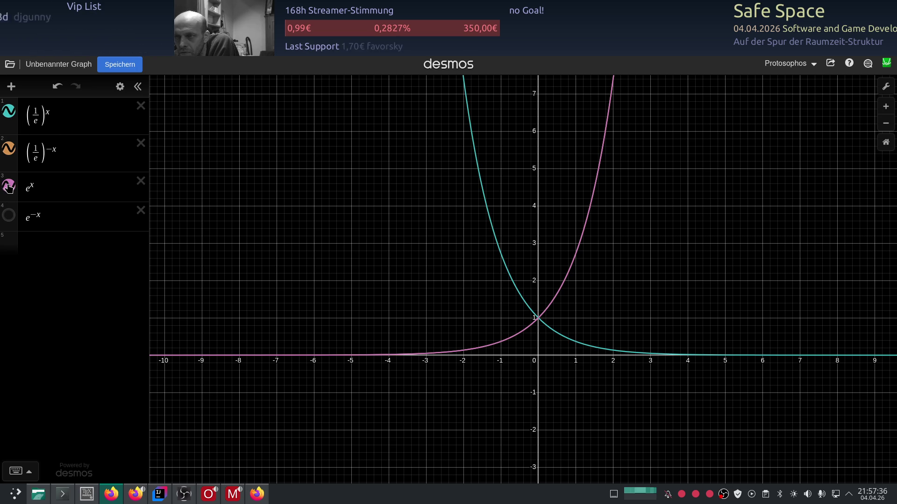
click(8, 187)
click(10, 216)
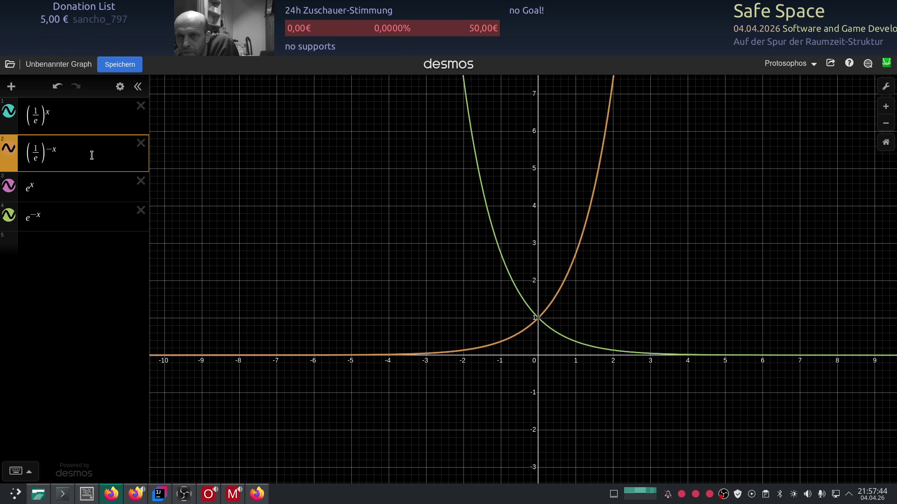
drag(8, 152, 10, 178)
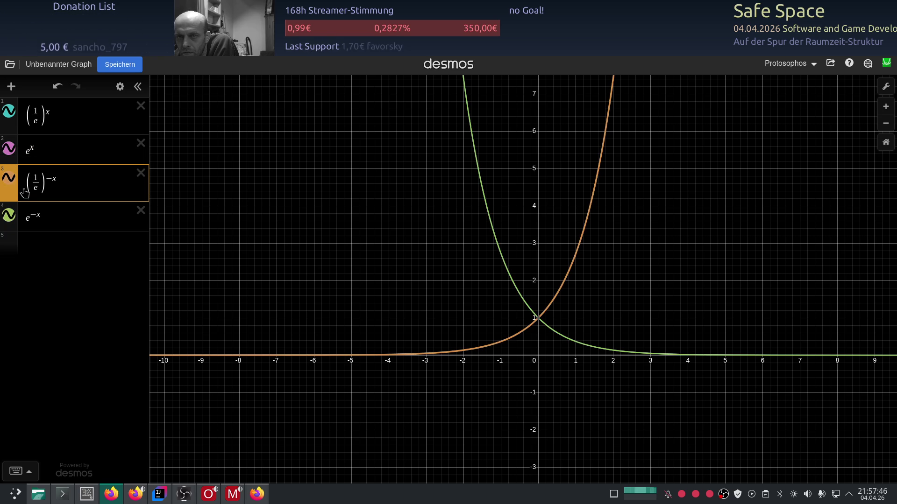
click(72, 221)
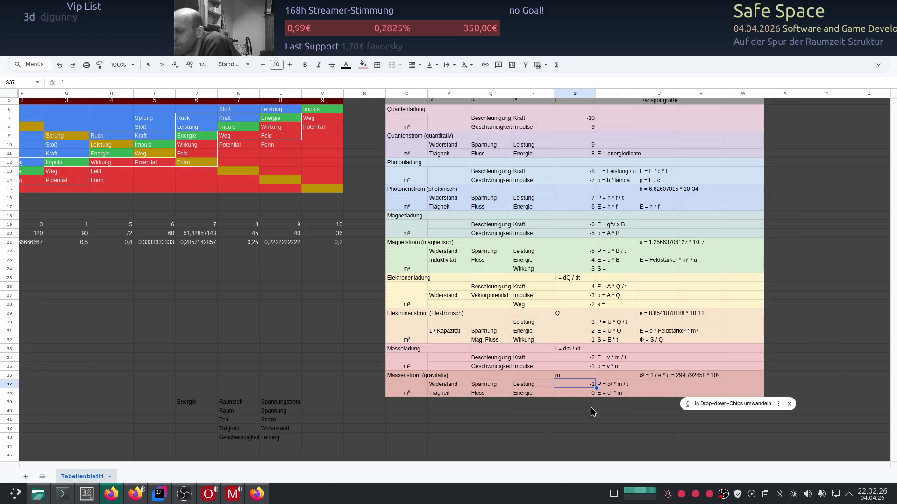
mouse_move(384, 429)
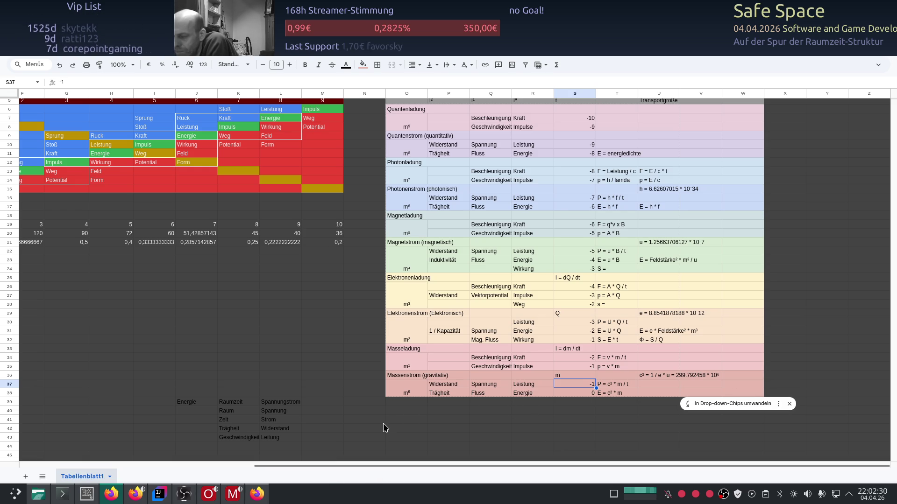
scroll(382, 421, up, 1)
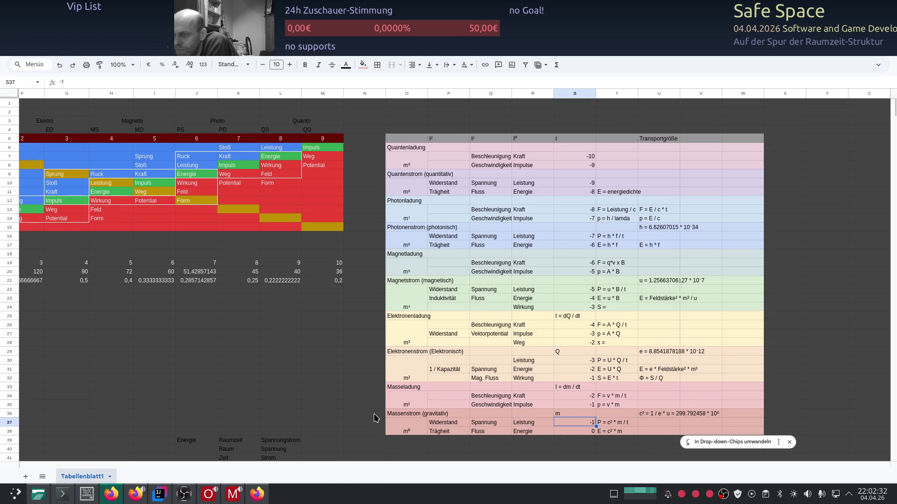
- Insert three empty columns left of column N to shift the table right
right_click(359, 94)
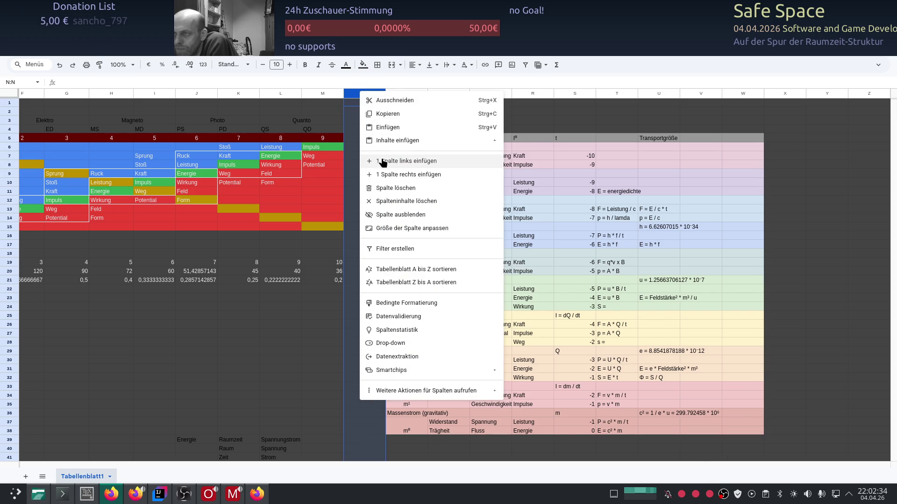
click(388, 160)
right_click(365, 94)
click(387, 161)
right_click(364, 92)
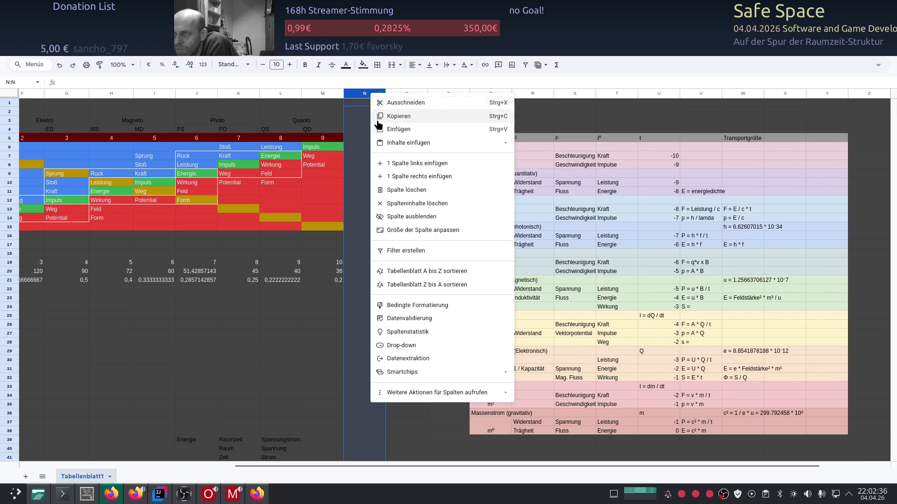
click(387, 160)
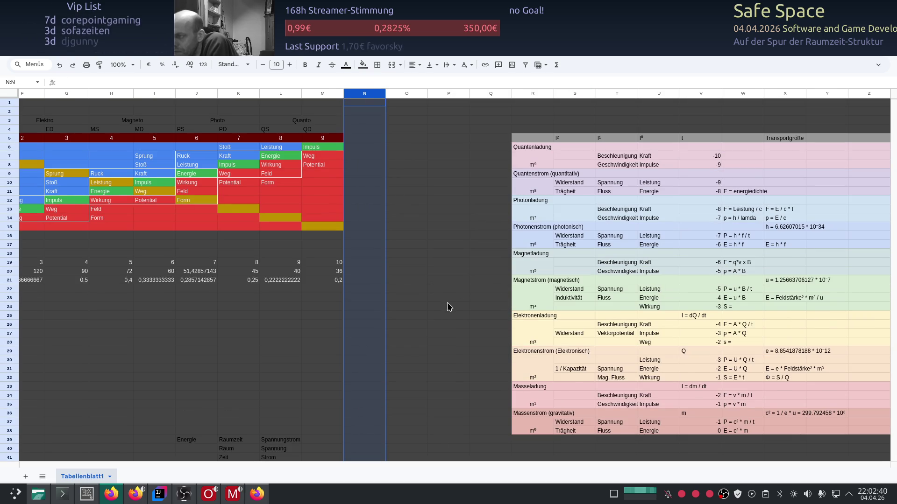
- Select the shifted table block from R5 down to row 38 to check its range
click(607, 149)
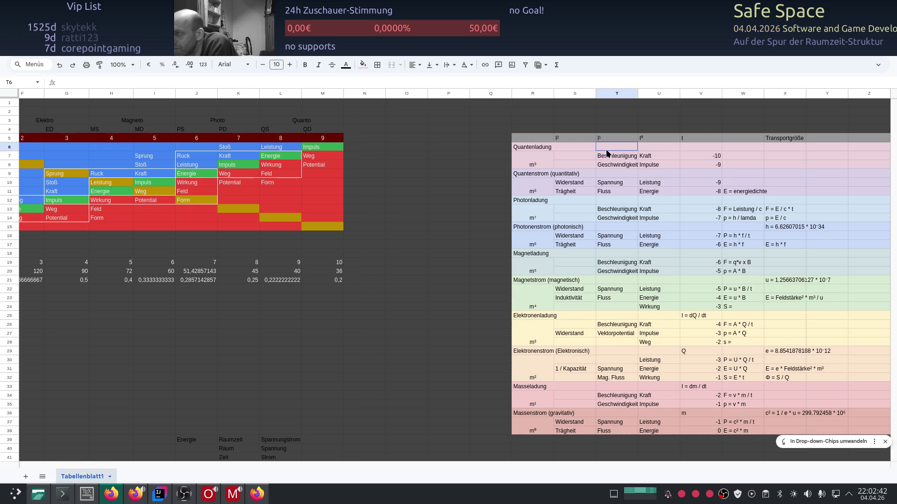
drag(608, 152, 680, 300)
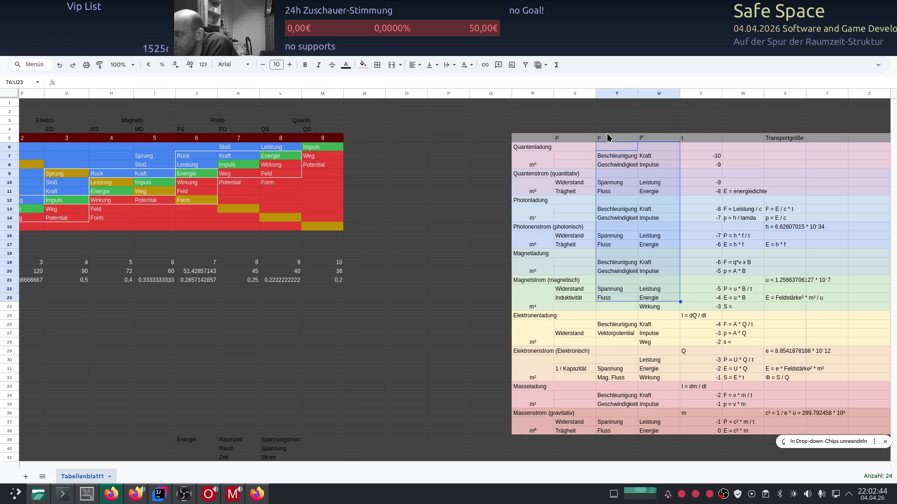
click(609, 138)
drag(566, 139, 685, 395)
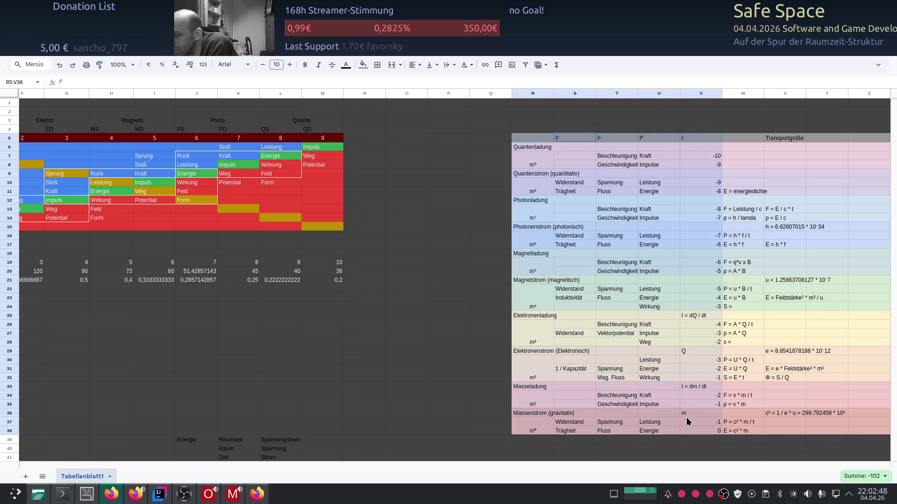
mouse_move(684, 394)
mouse_down()
mouse_move(729, 433)
mouse_move(705, 432)
mouse_up()
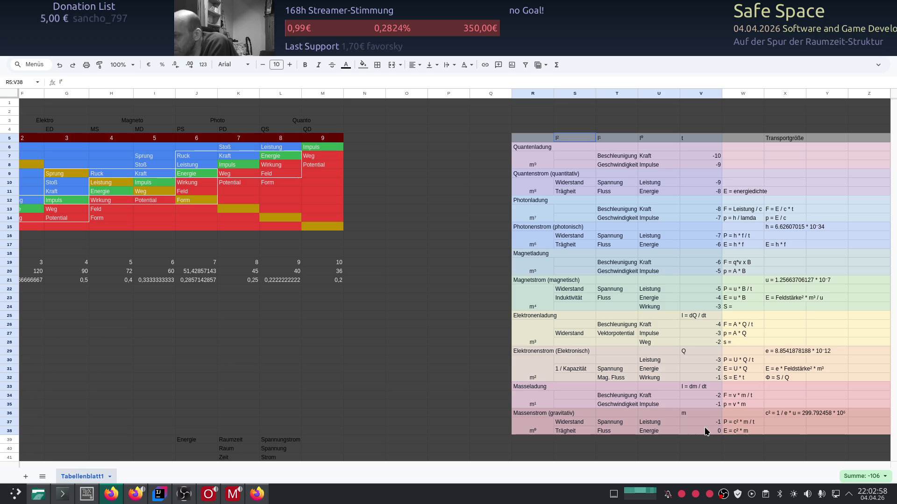
click(695, 405)
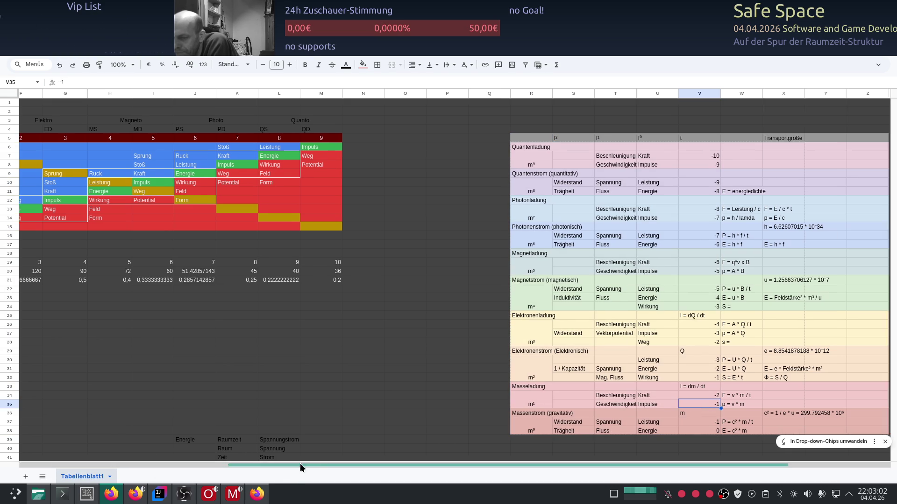
drag(292, 465, 428, 470)
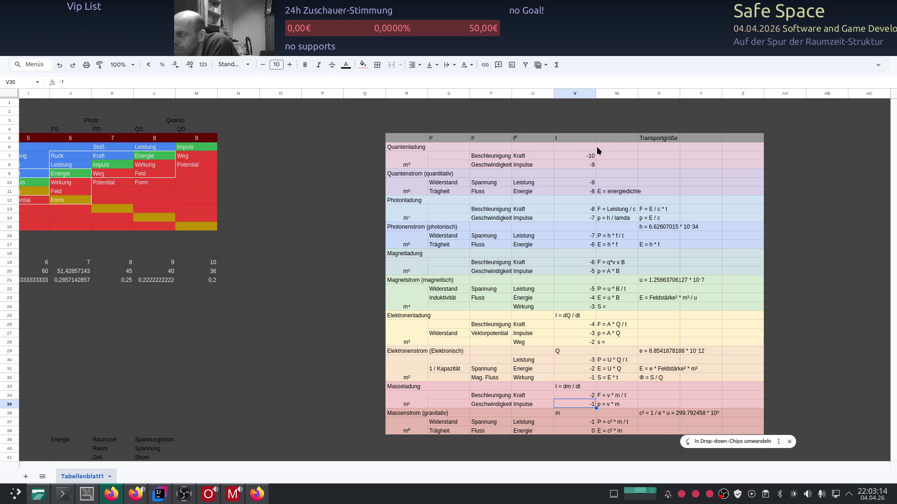
- Insert a blank column at V and put the Transportgröße heading into V5
click(646, 141)
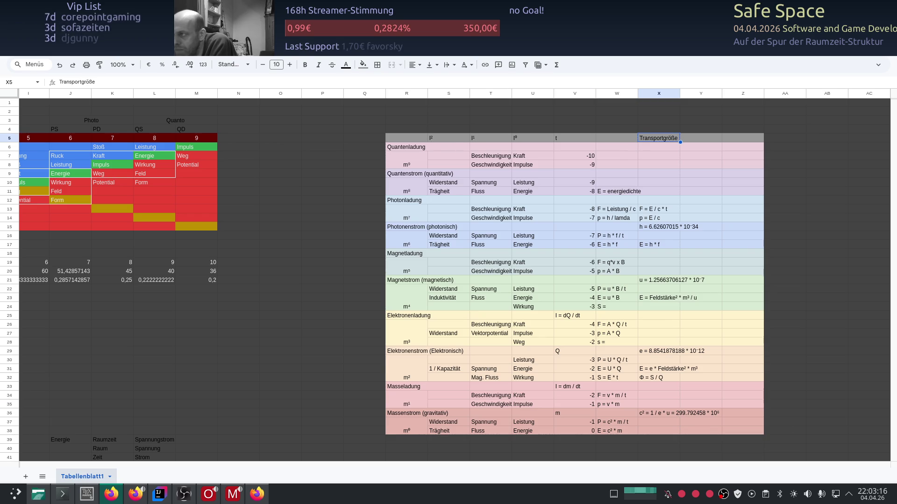
click(560, 139)
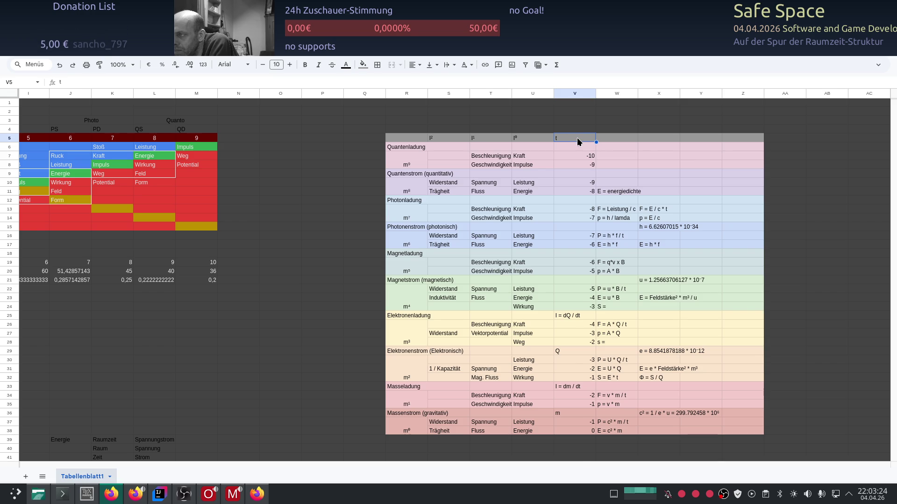
right_click(578, 142)
click(604, 207)
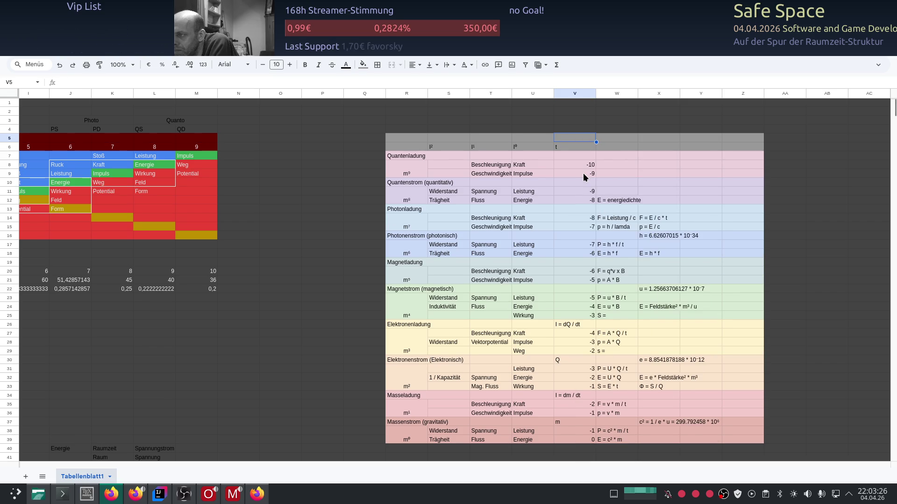
key(ctrl+z)
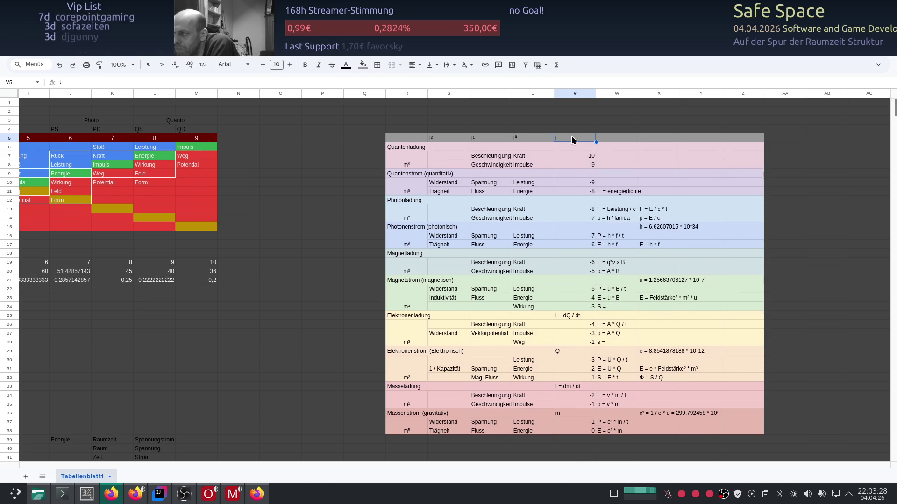
right_click(572, 136)
click(604, 220)
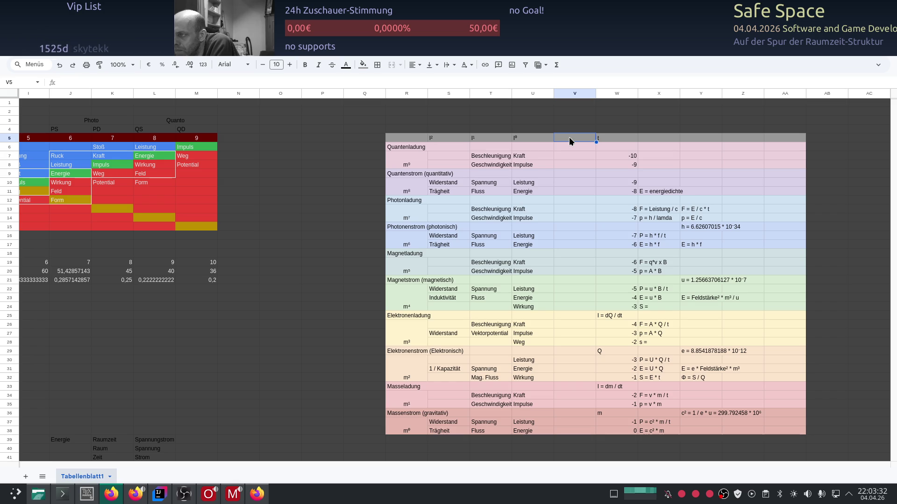
text(Transportgröße)
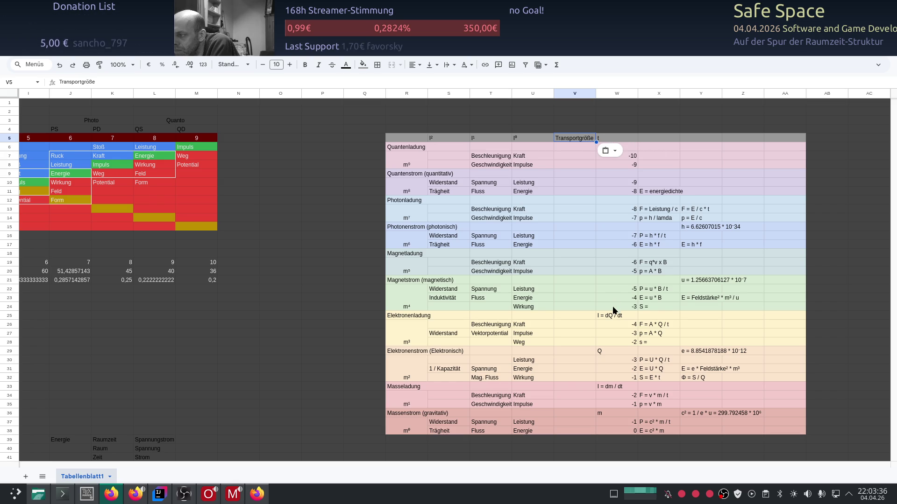
- Copy I = dQ / dt into V25 and Q into V29 of the Transportgröße column
click(634, 316)
key(ctrl+c)
click(586, 314)
key(ctrl+v)
click(609, 351)
key(ctrl+v)
click(576, 350)
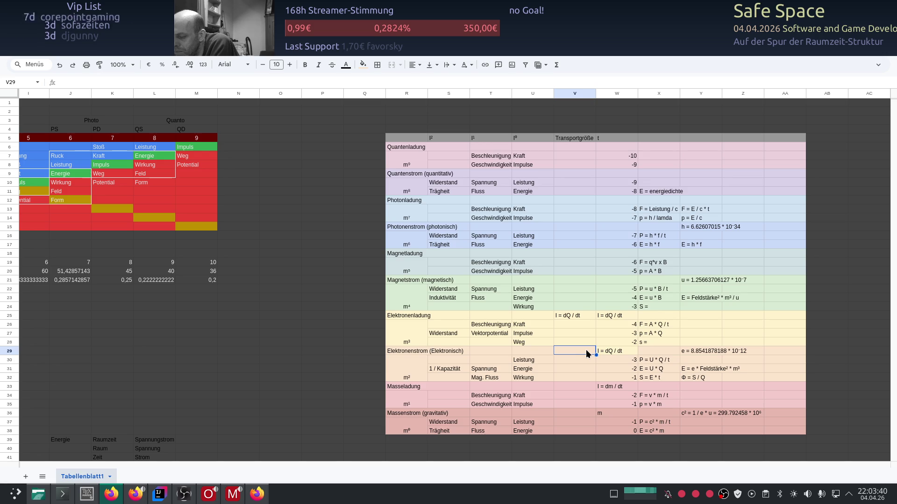
key(Right)
text(Q)
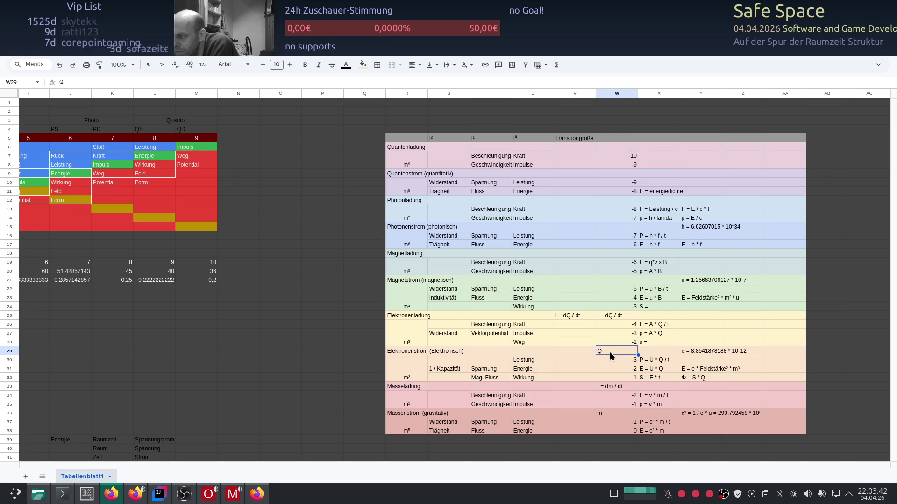
key(ctrl+c)
click(584, 352)
key(ctrl+v)
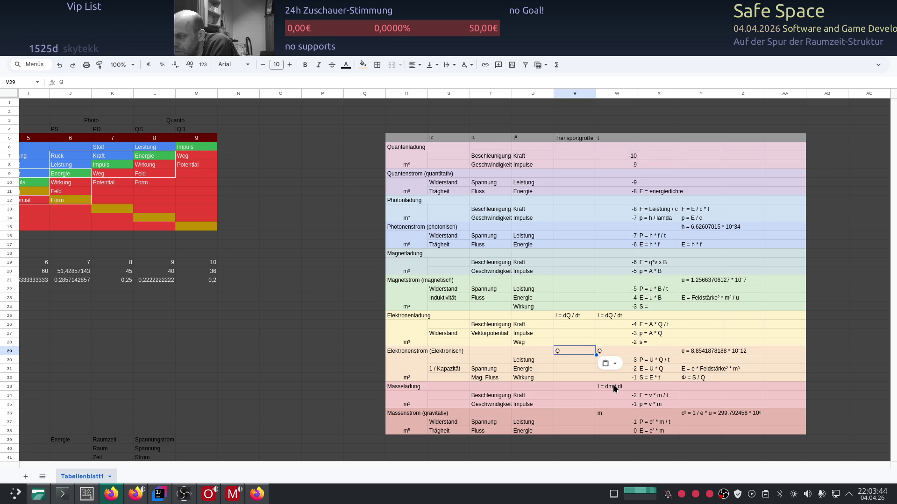
- Copy I = dm / dt into V33 and m into V36
click(613, 387)
key(ctrl+c)
click(585, 390)
key(ctrl+v)
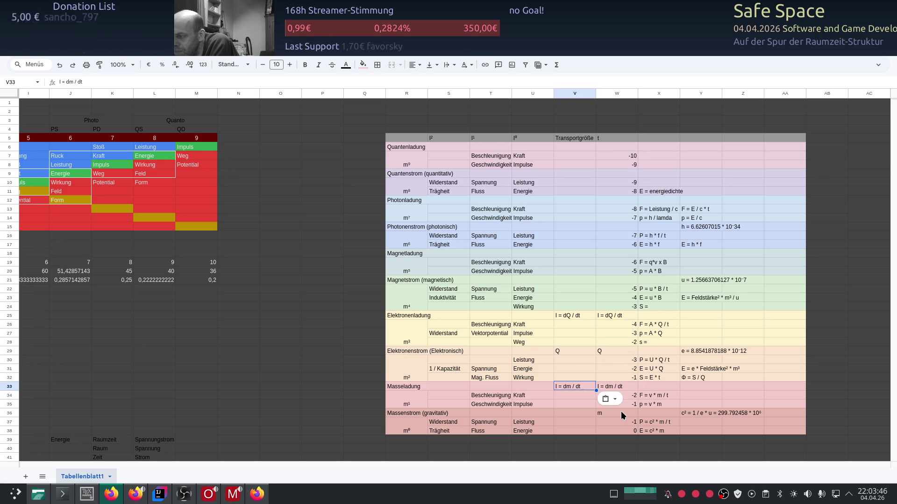
click(617, 414)
key(ctrl+c)
click(580, 415)
key(ctrl+v)
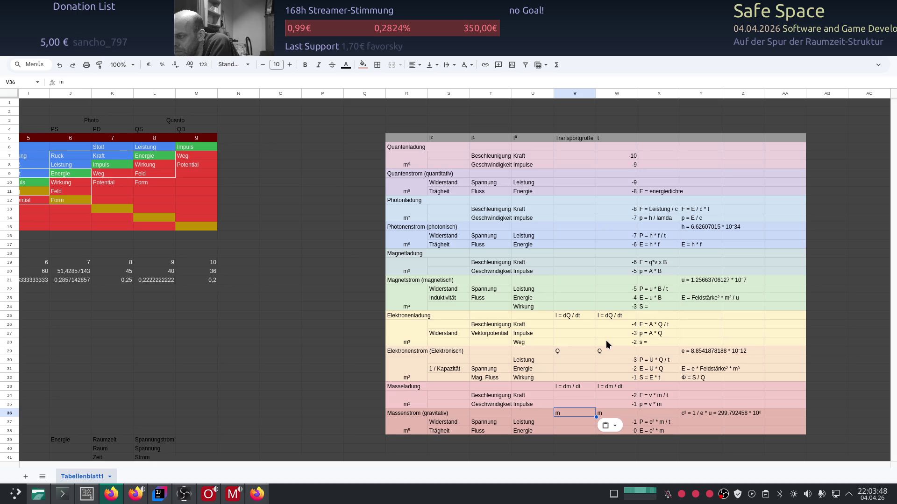
- Clear the duplicate entries from W25, W29 and W33, leaving column W with only exponents
click(607, 315)
key(BackSpace)
click(603, 348)
key(Delete)
click(607, 387)
key(Delete)
click(609, 414)
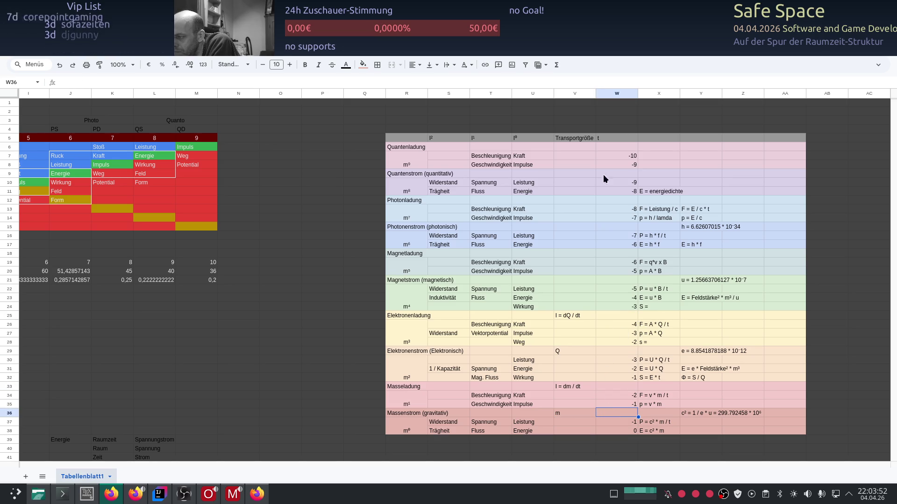
click(632, 140)
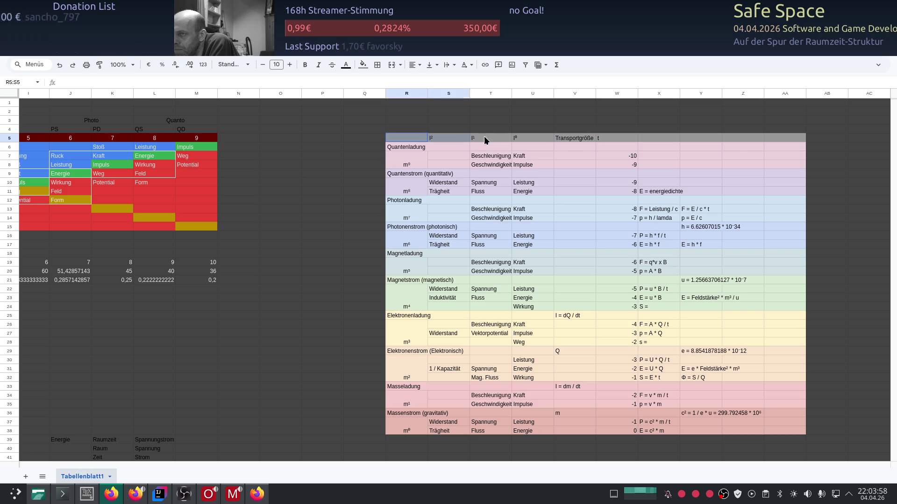
- Center the header row R5:AA5 of the right-hand table
drag(412, 136, 780, 139)
click(413, 64)
click(428, 82)
- Narrow column W so it holds just the t heading and exponents
drag(638, 93, 616, 93)
click(607, 93)
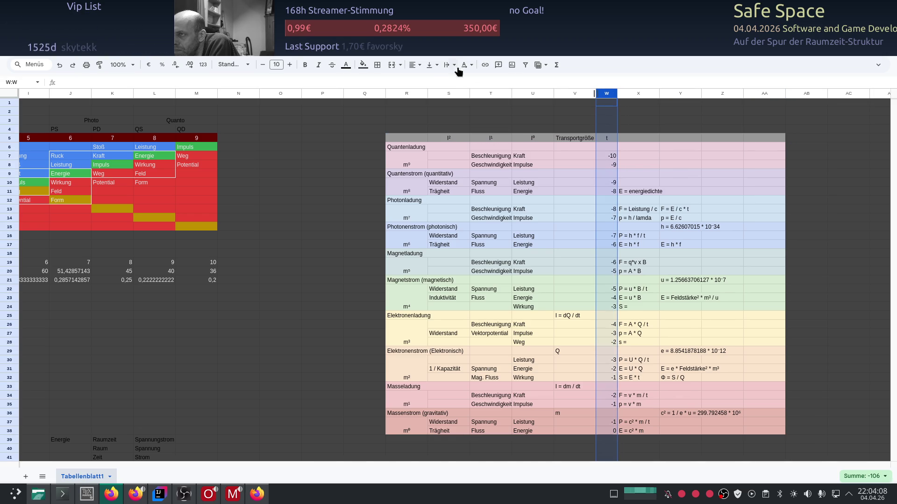
click(677, 112)
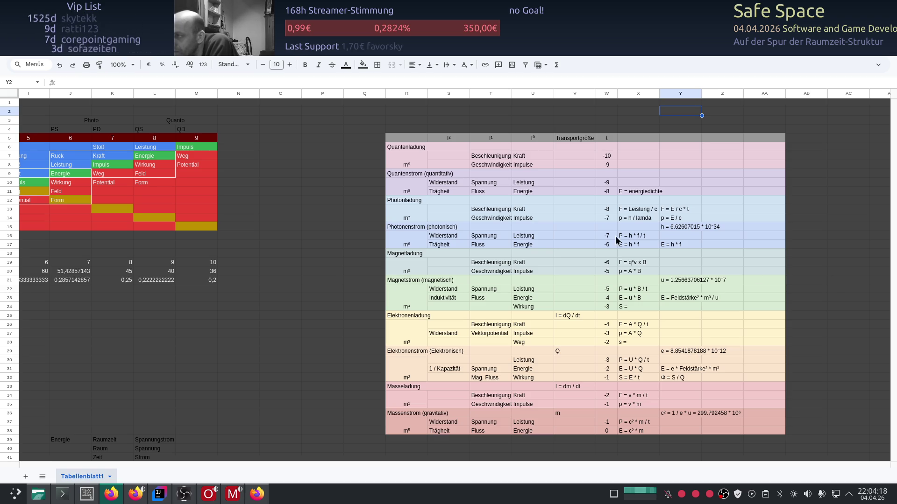
click(611, 140)
- Edit the W5 header so the exponent column reads t^n instead of t
double_click(611, 139)
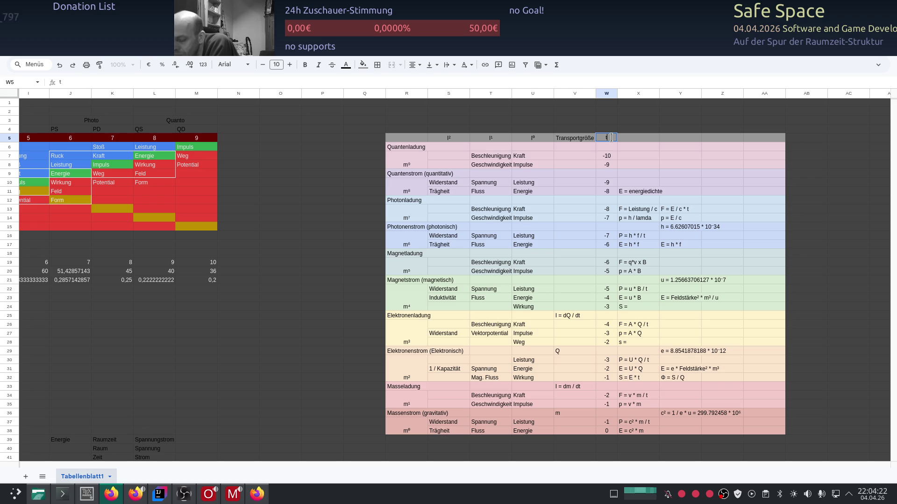
text(^n)
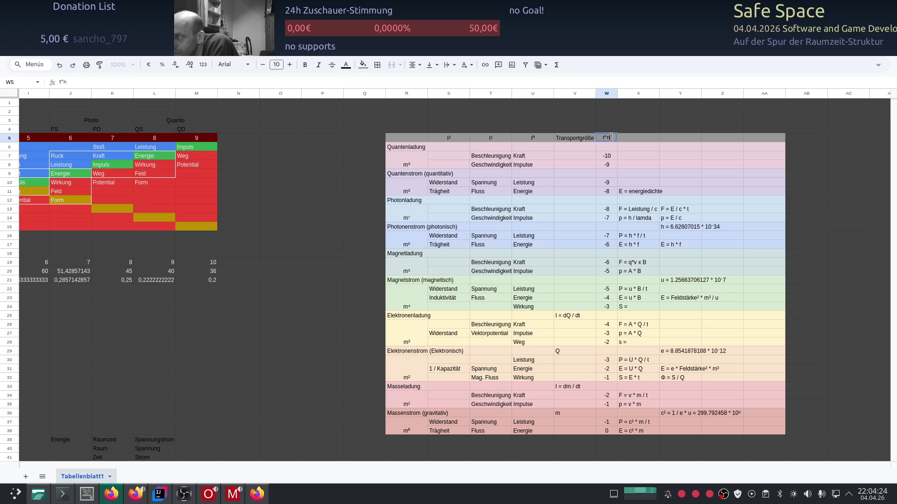
key(Return)
click(610, 138)
text(t)
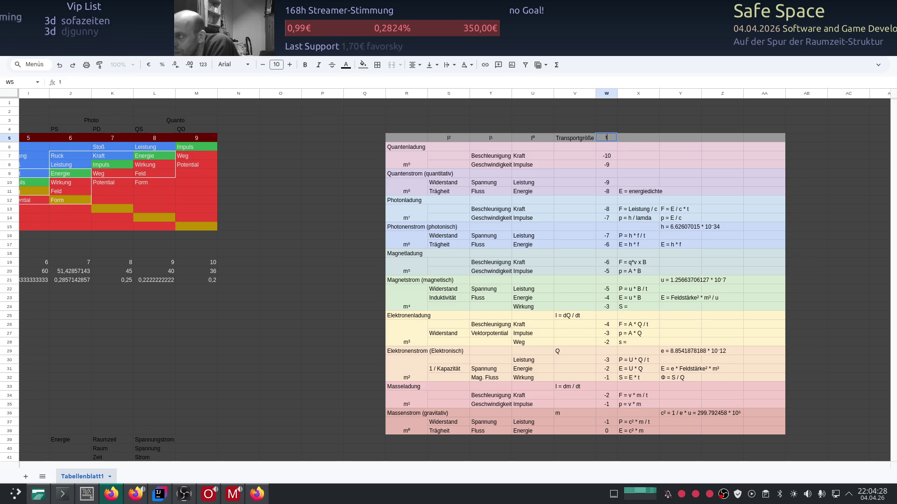
text(^n)
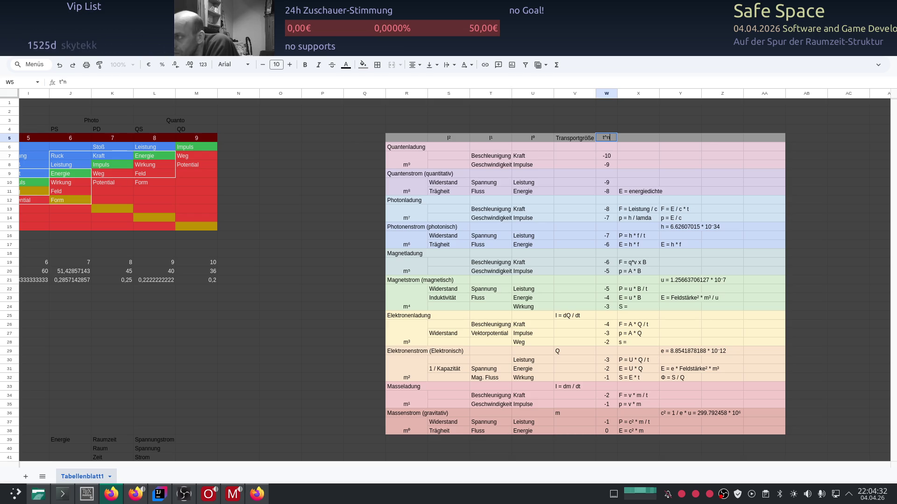
key(Return)
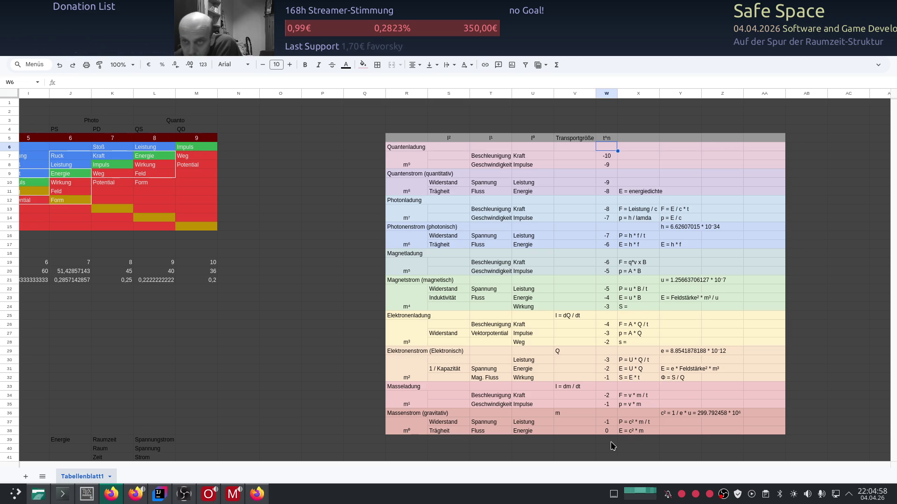
mouse_move(466, 464)
drag(465, 465, 169, 464)
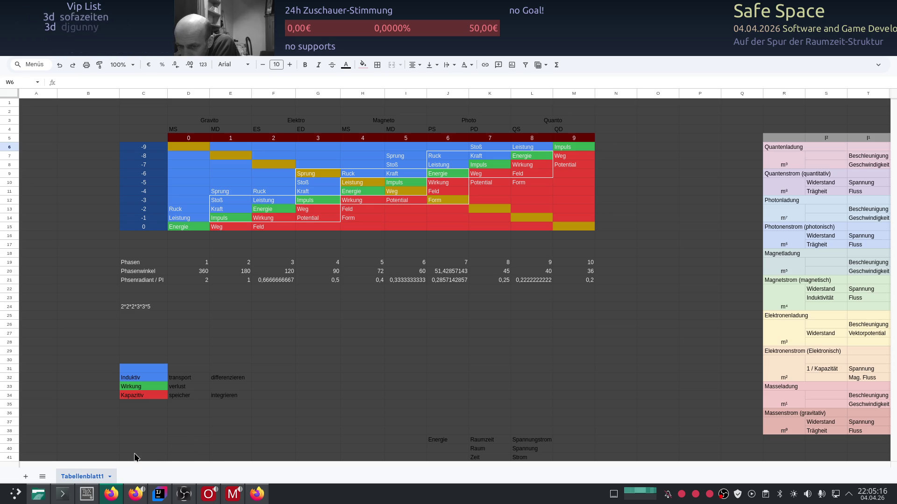
mouse_move(426, 464)
mouse_down()
mouse_move(652, 458)
mouse_move(698, 465)
mouse_up()
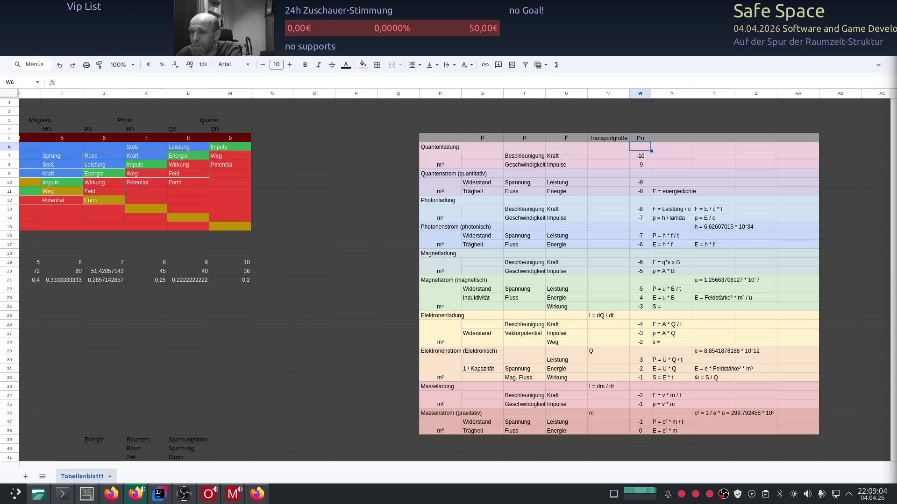
- Switch from the Sheets window to the ChatGPT conversation on exponentials and inversion
key(alt+Tab)
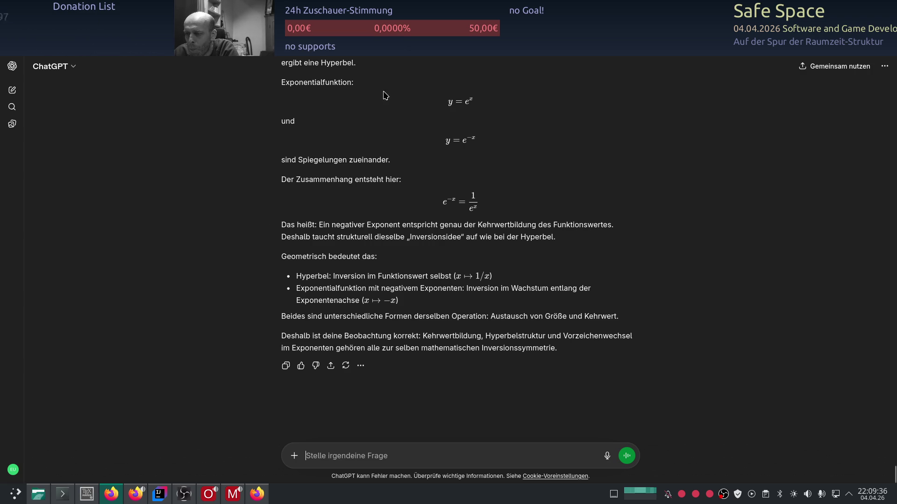
- Glance at the Desmos exponential graph and return to the ChatGPT conversation
key(alt+Tab)
key(alt+Tab)
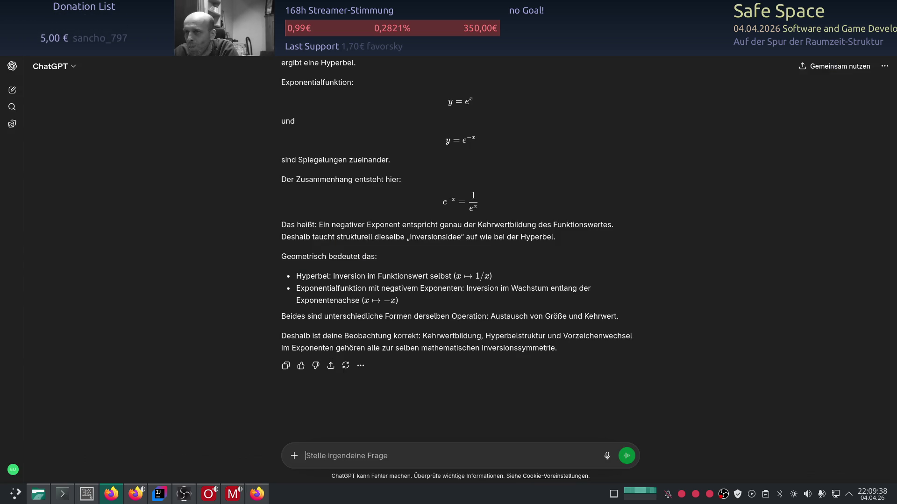
key(alt+Tab)
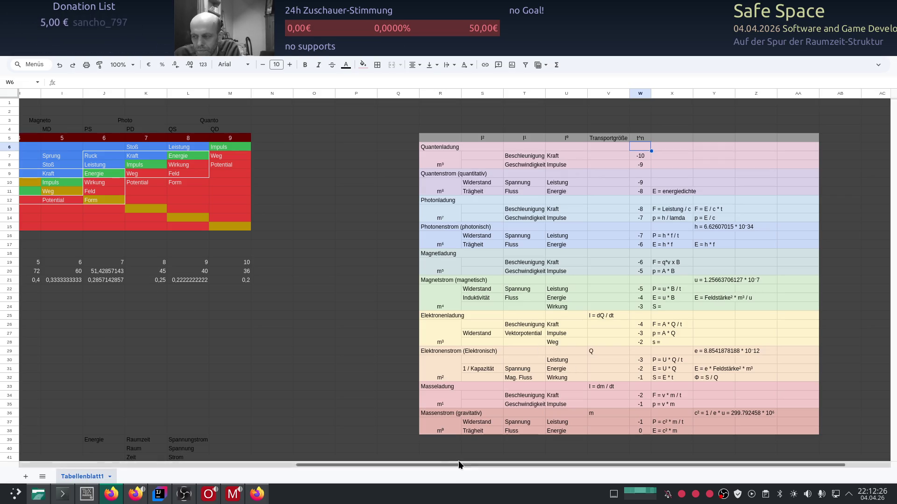
drag(495, 464, 256, 449)
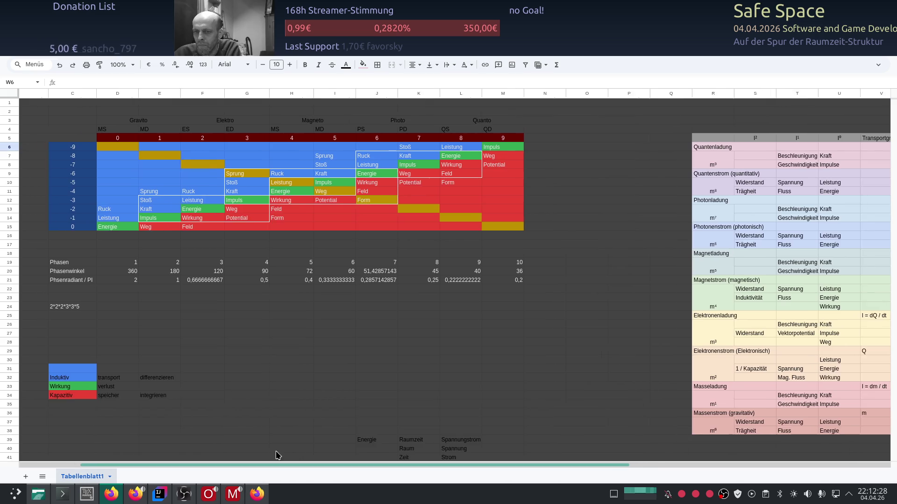
- Switch to ChatGPT and bring up the answer distinguishing Energie from Impuls
key(alt+Tab)
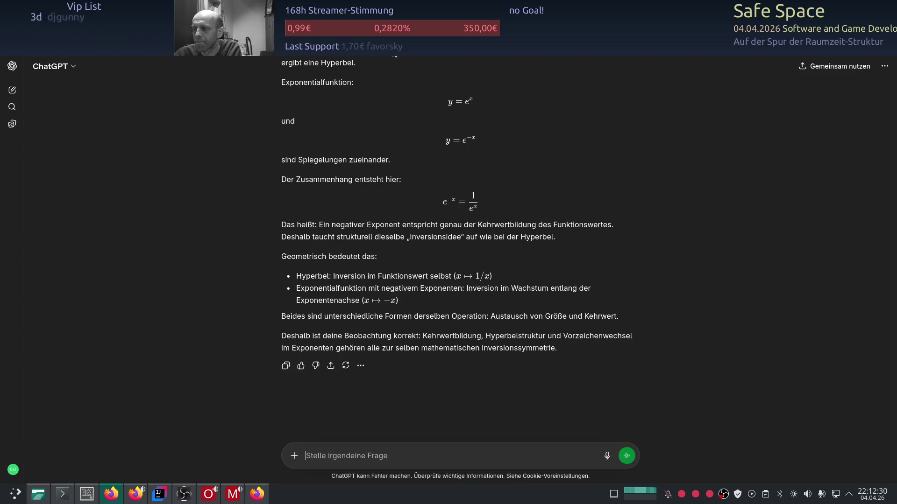
key(ctrl+shift+o)
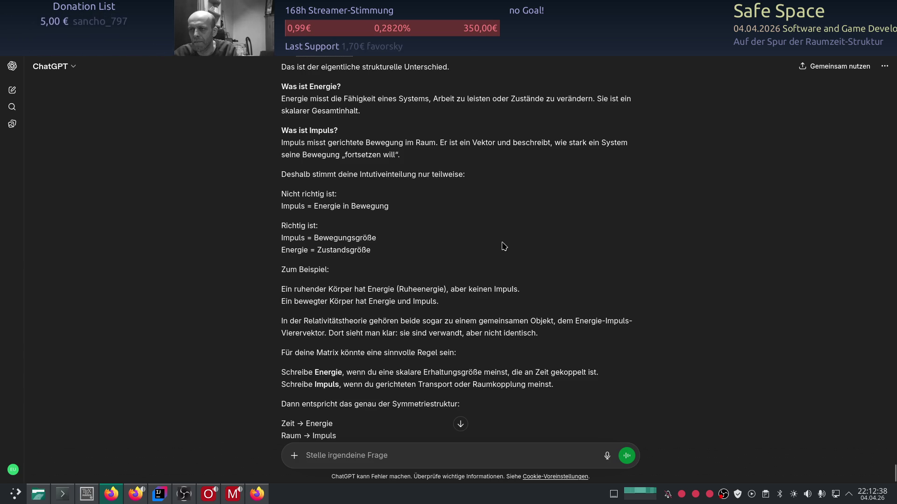
scroll(501, 266, up, 5)
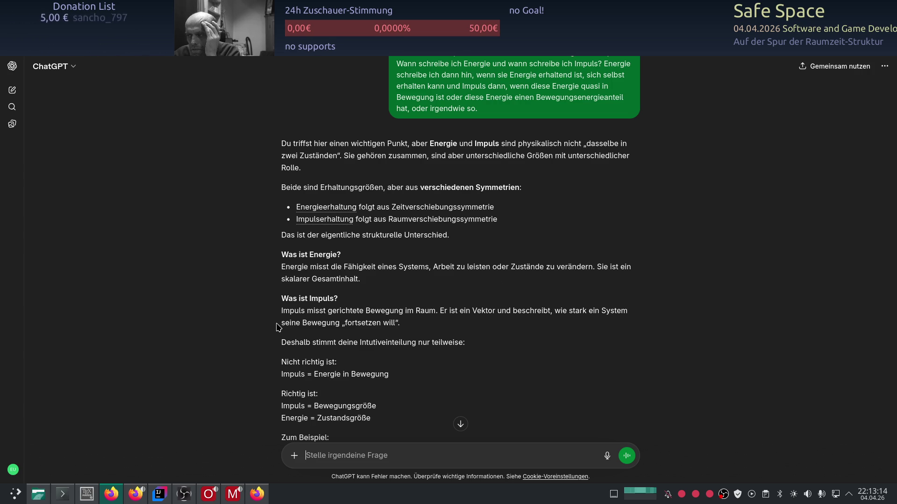
scroll(357, 335, down, 2)
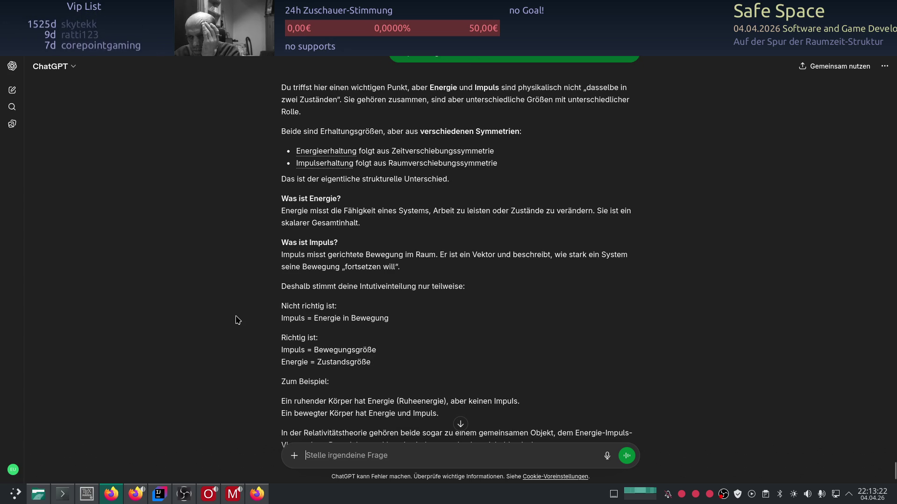
scroll(236, 320, down, 2)
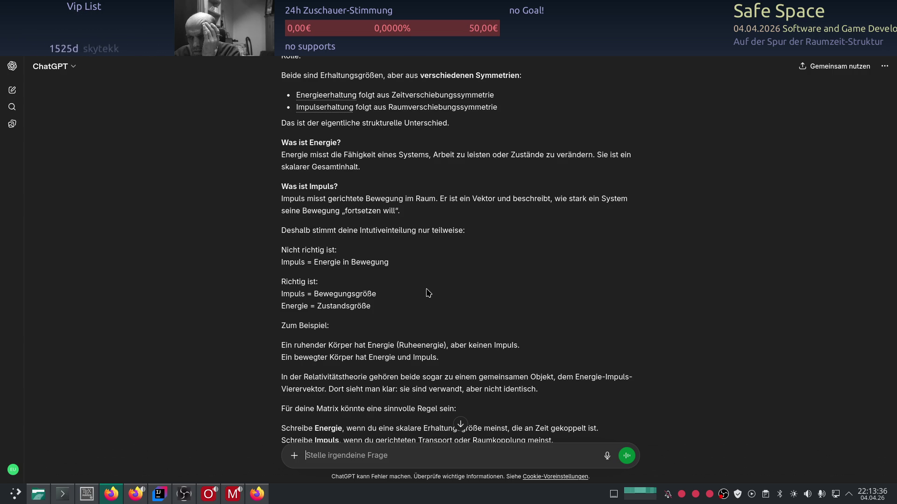
scroll(428, 293, down, 1)
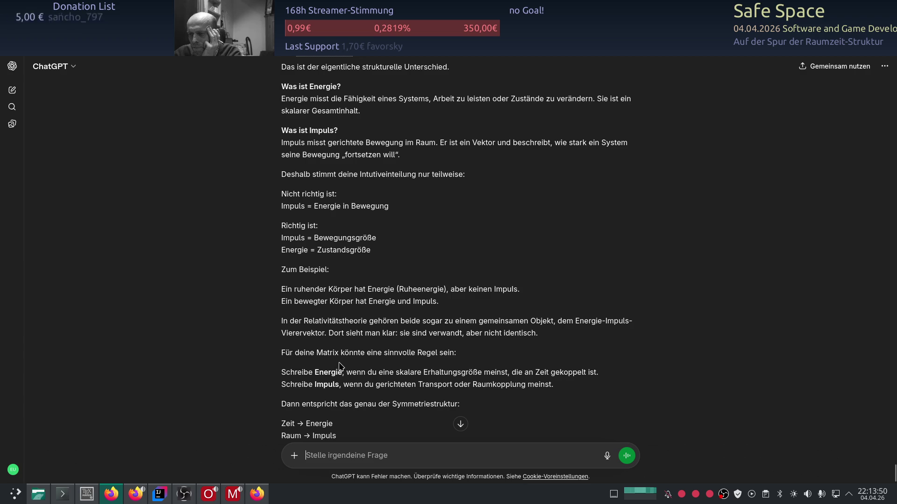
scroll(277, 357, down, 1)
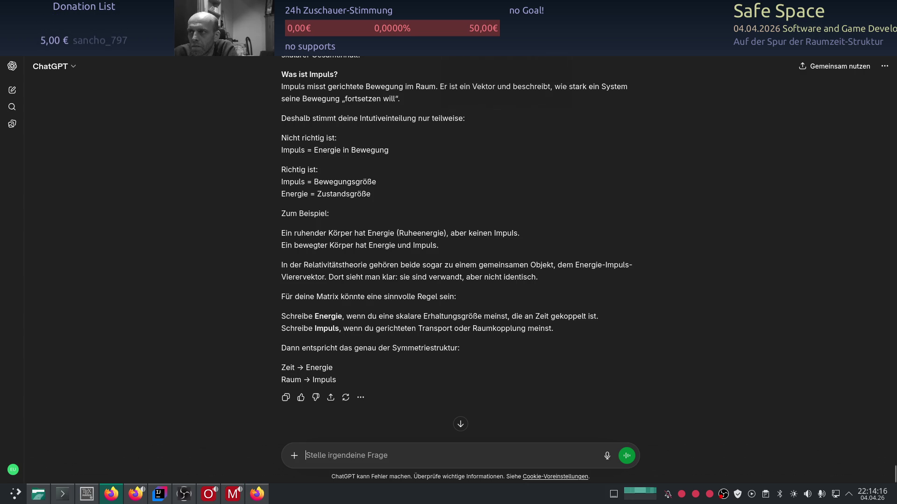
- Switch from ChatGPT back to the colour-coded matrix spreadsheet
key(alt+Tab)
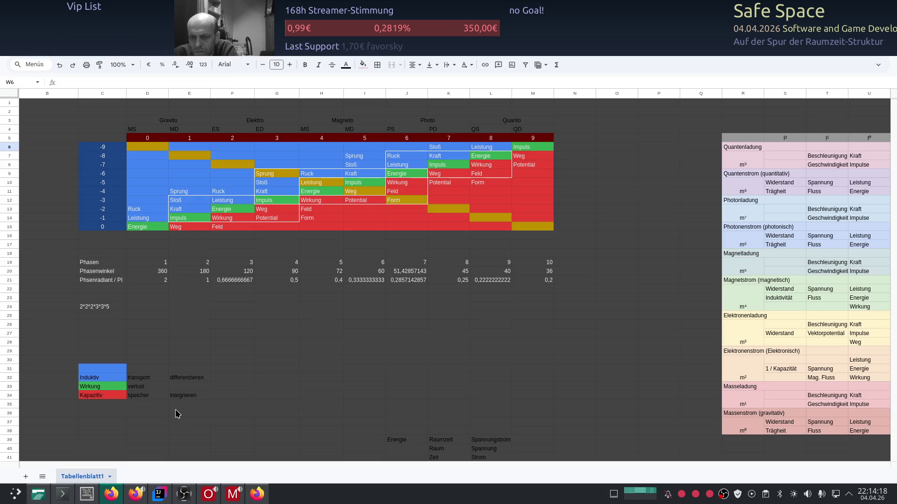
- Label G25 and H25 as Raum and Zeit, then go back to the Sheets home page
click(285, 316)
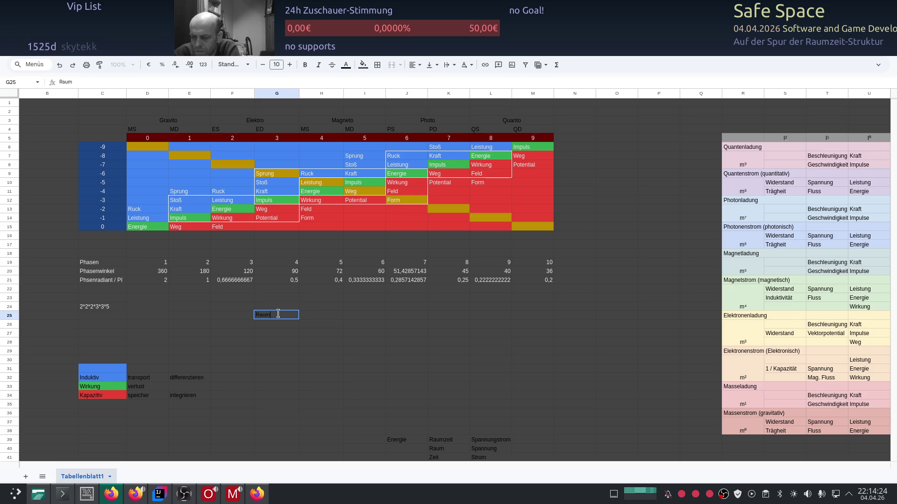
text(Raum)
key(Tab)
text(Zeit)
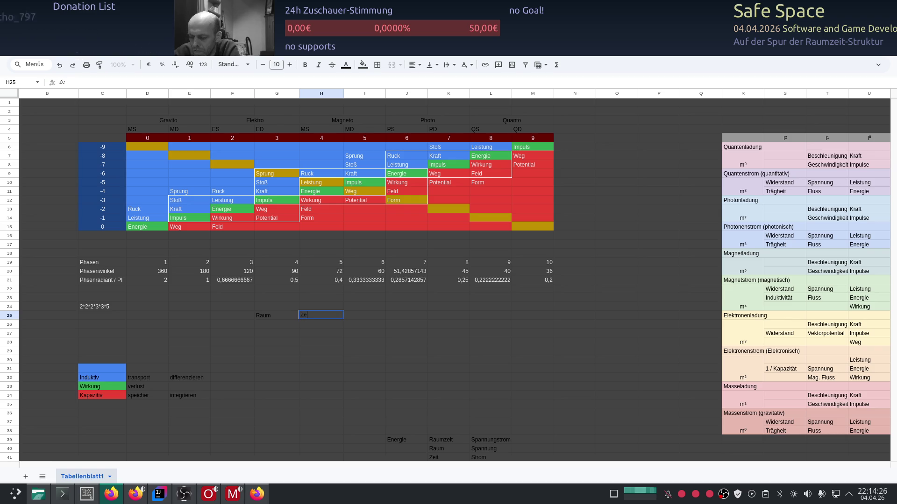
click(267, 334)
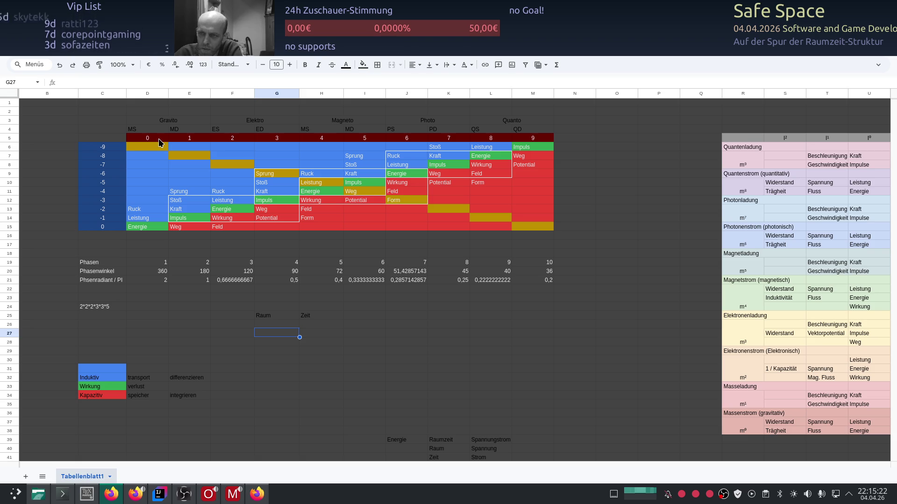
key(alt+Left)
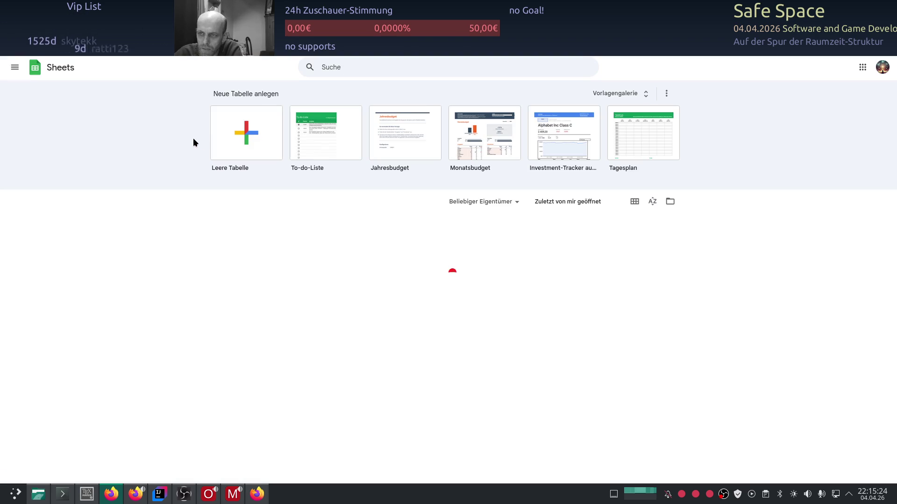
- Reopen the Raumzeit Matrix spreadsheet from the recent files list
key(alt+Right)
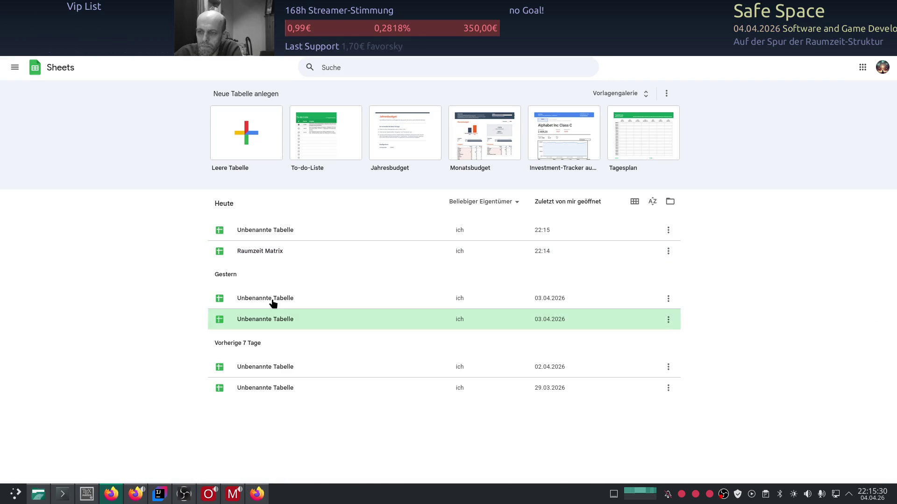
click(278, 255)
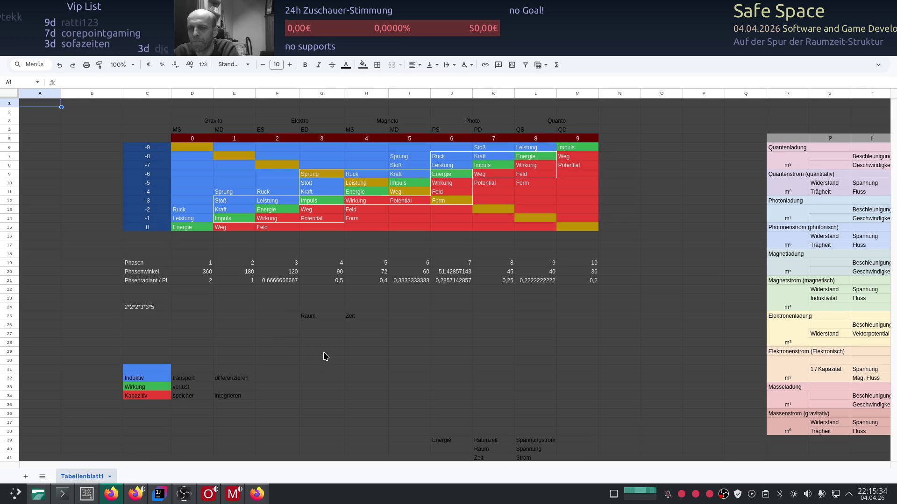
- Read the ChatGPT reply, then switch to the Desmos exponential graphs
key(alt+Tab)
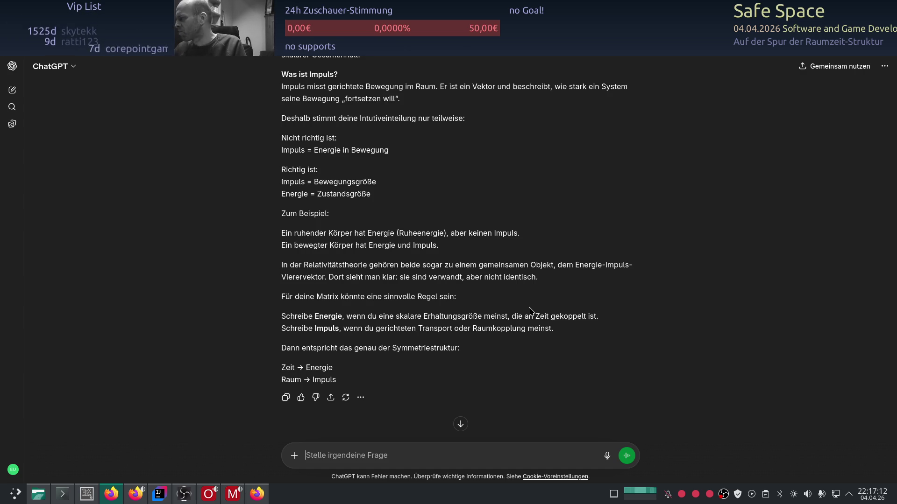
key(alt+Tab)
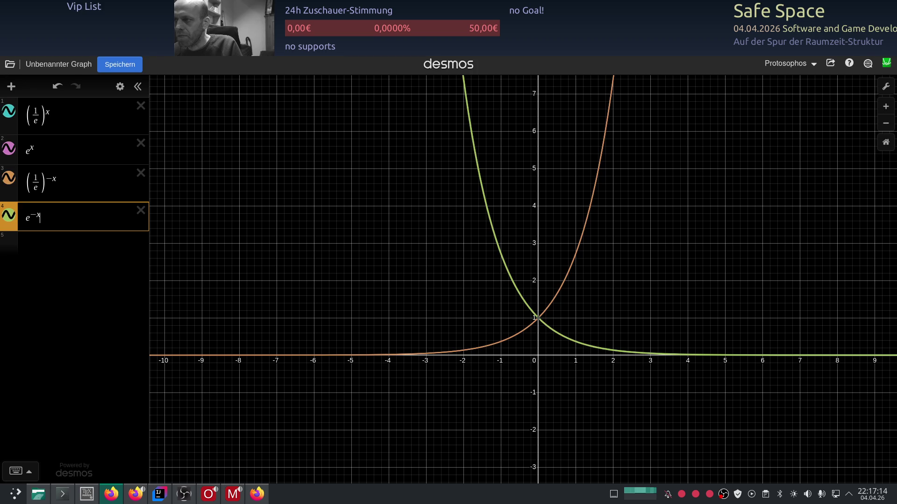
- Switch from Desmos back to the matrix spreadsheet window
key(alt+Tab)
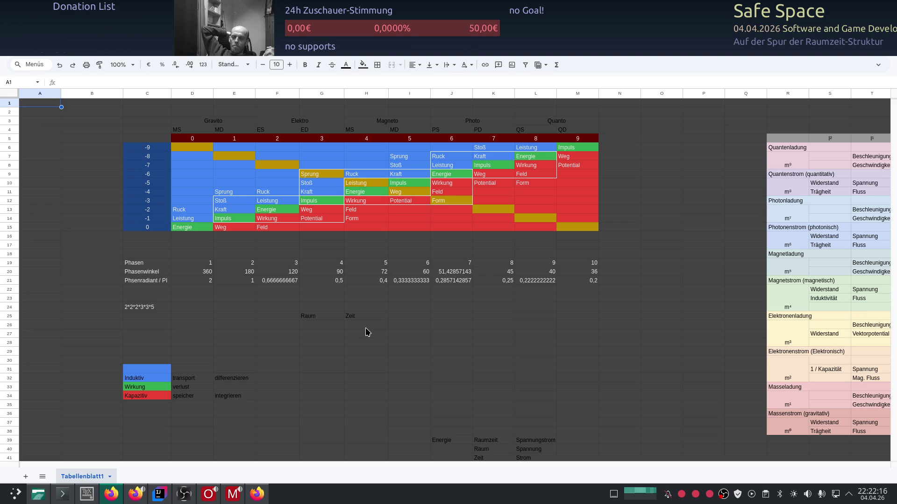
click(153, 58)
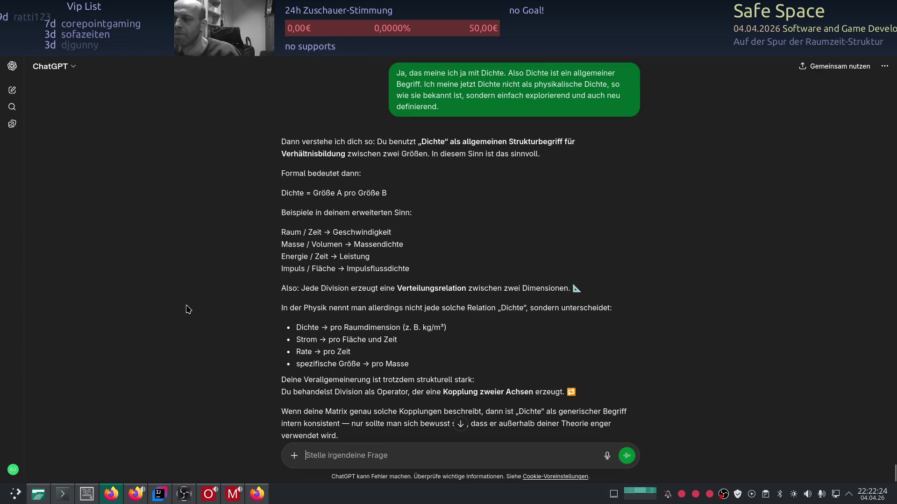
scroll(186, 307, down, 2)
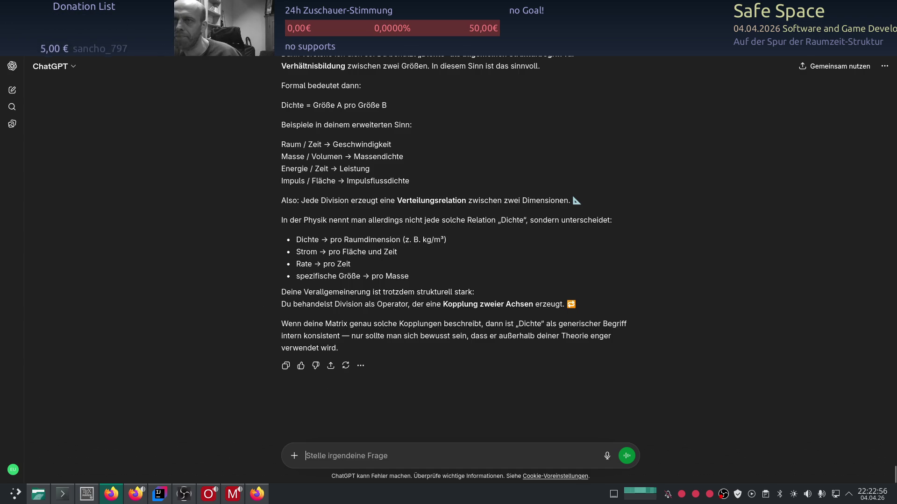
key(alt+Tab)
key(alt+Tab)
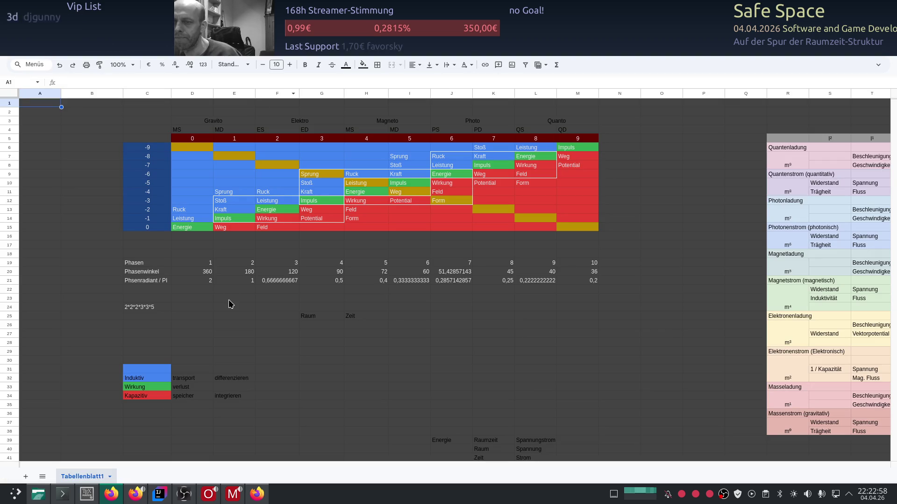
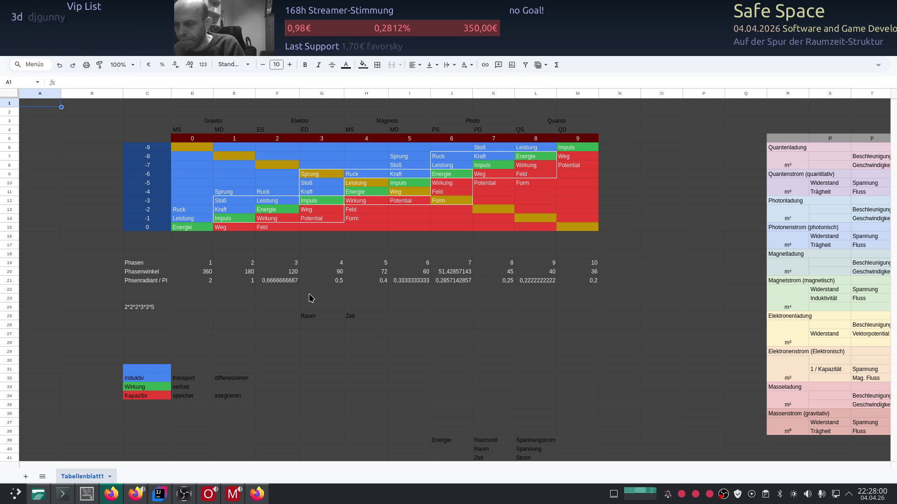
- Enter Kapazitiv and Induktive in G27:H27 with corrected spelling, then select columns A:P for recolouring
click(308, 334)
text(Kapazitiv)
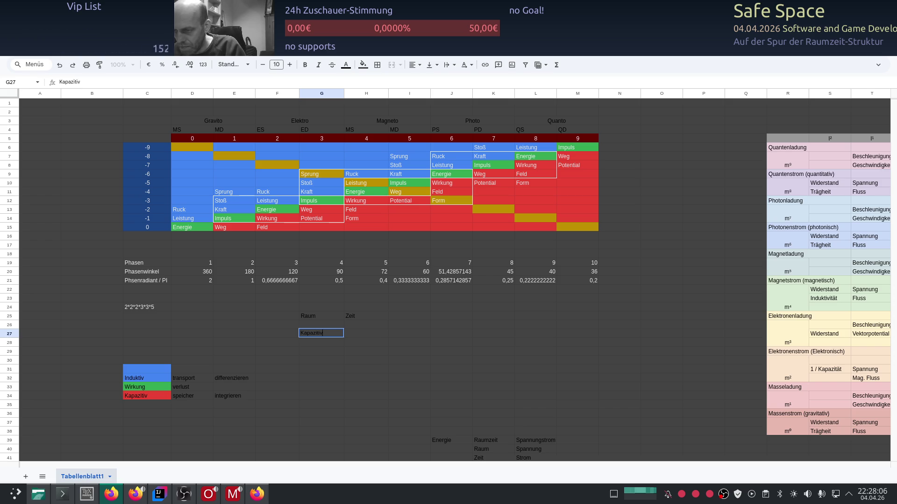
click(372, 335)
text(Indutiv)
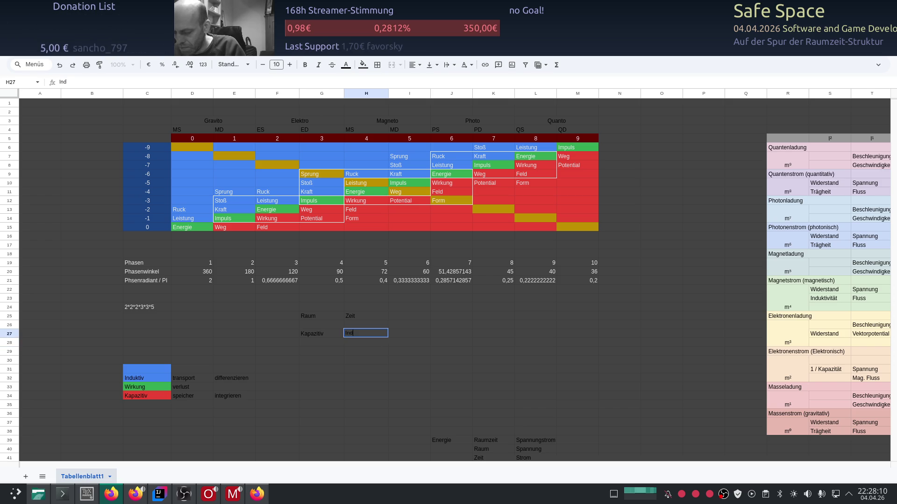
text(e)
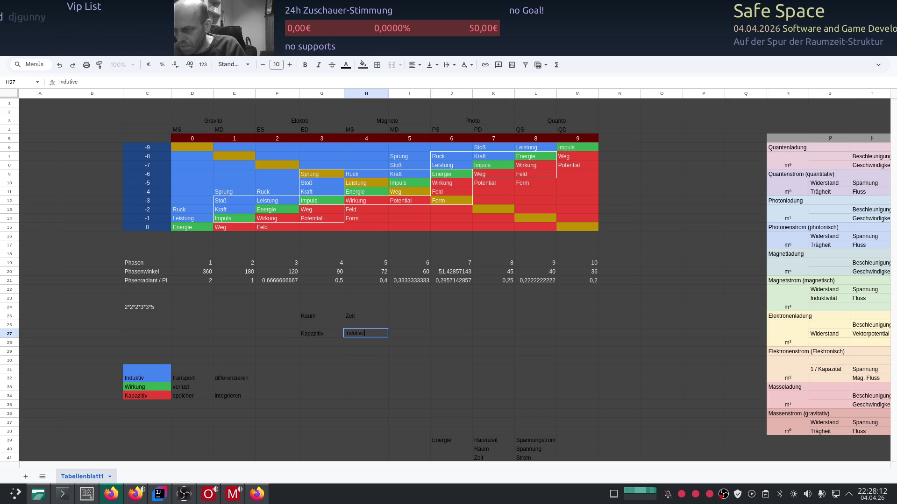
key(Return)
key(Up)
key(Left)
key(Right)
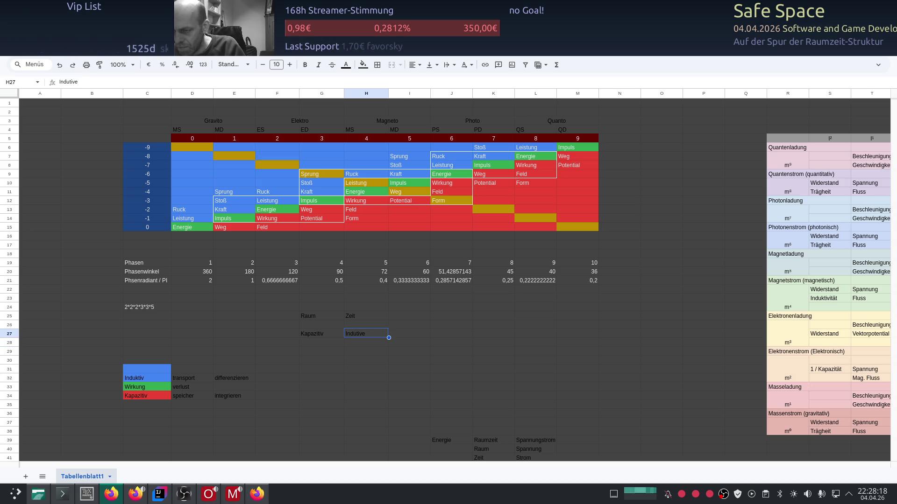
key(F2)
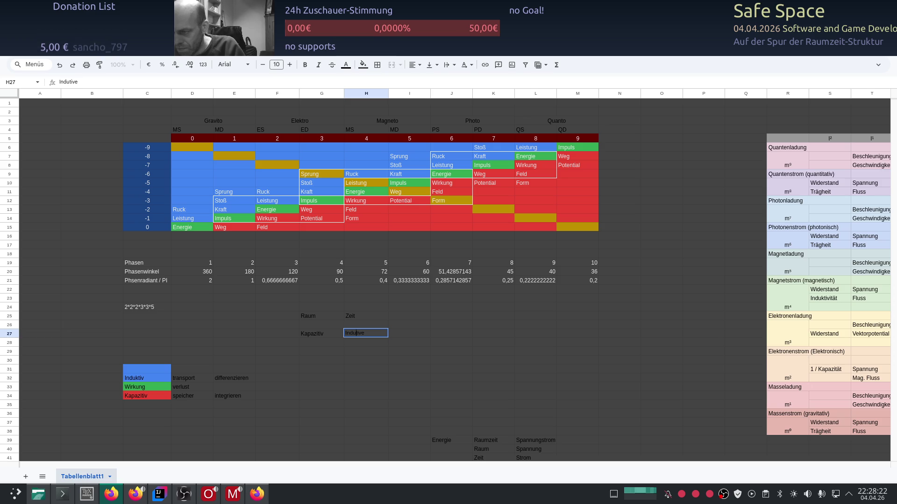
text(k)
key(Return)
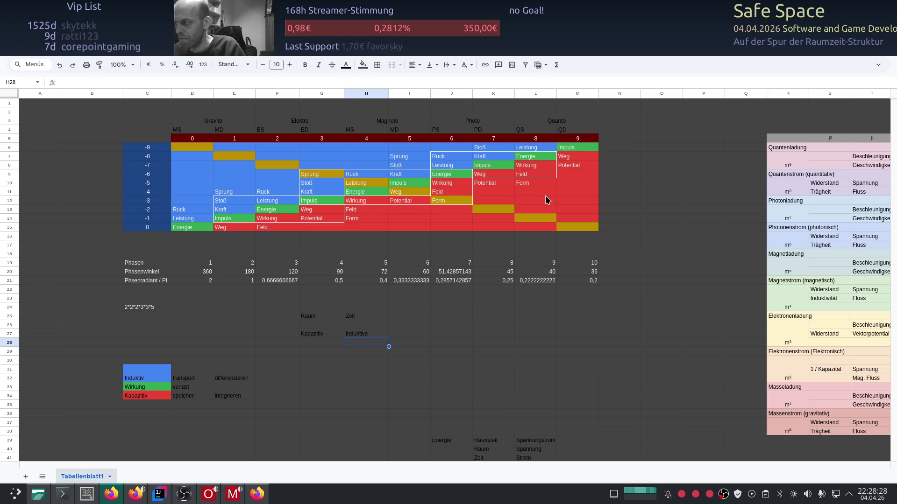
drag(40, 93, 701, 95)
click(345, 66)
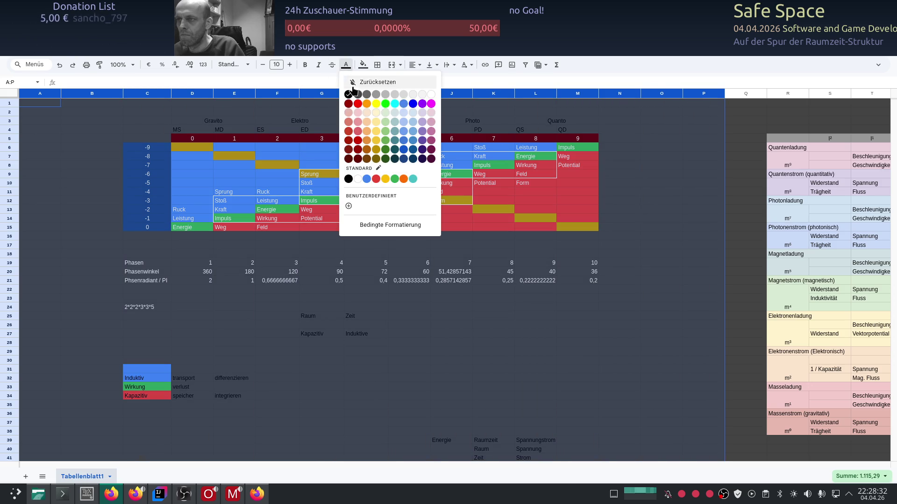
- Apply the text colour to the selected columns and trim H27 from Induktive to Induktiv
click(412, 97)
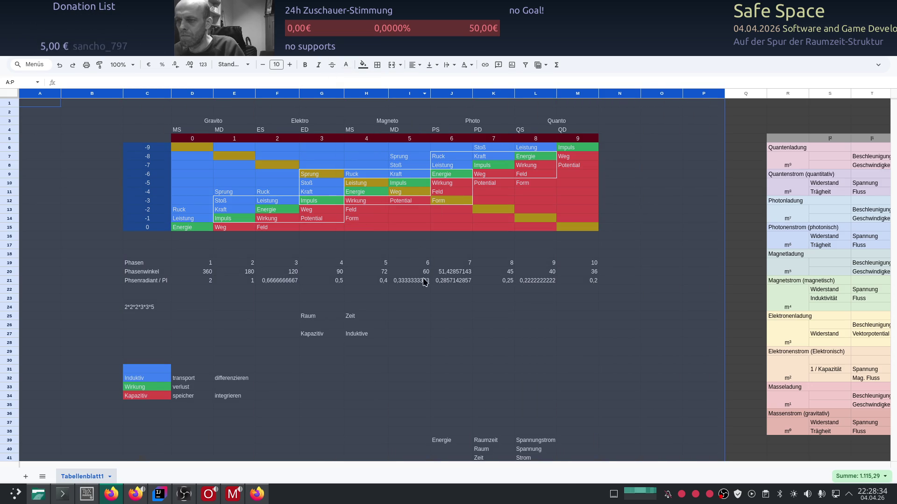
click(428, 329)
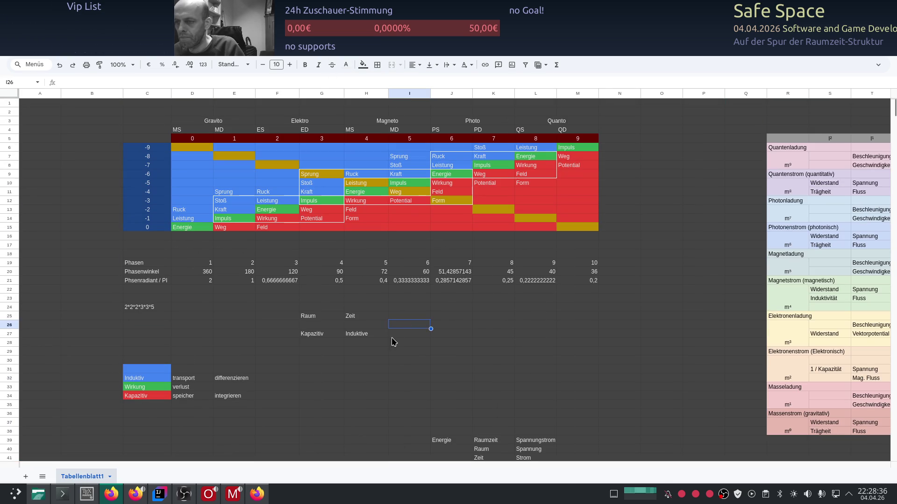
click(370, 352)
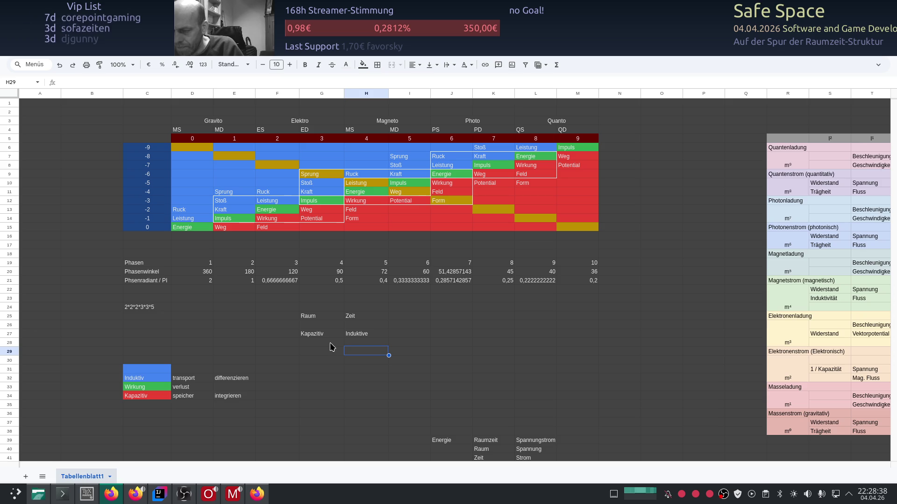
double_click(376, 334)
key(BackSpace)
key(Return)
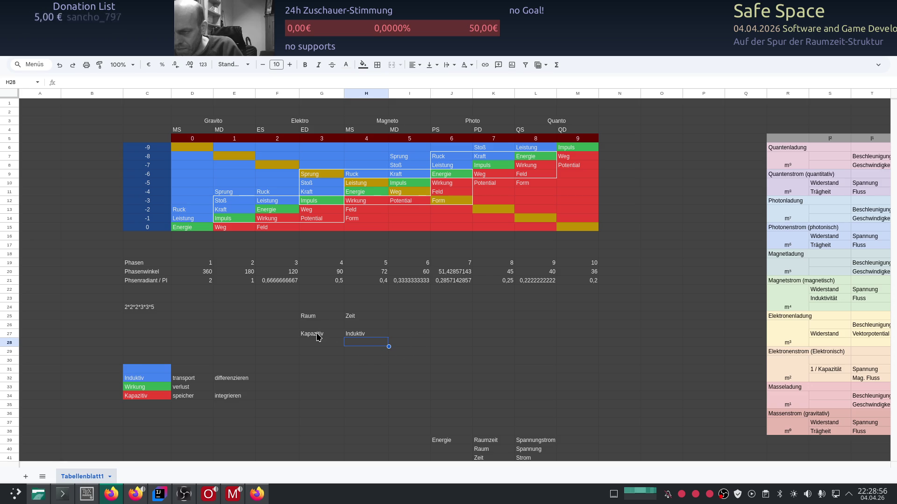
- Copy the Kapazitiv–Induktiv pair from G27:H27 into J25:K25
key(Up)
key(Left)
key(shift+Right)
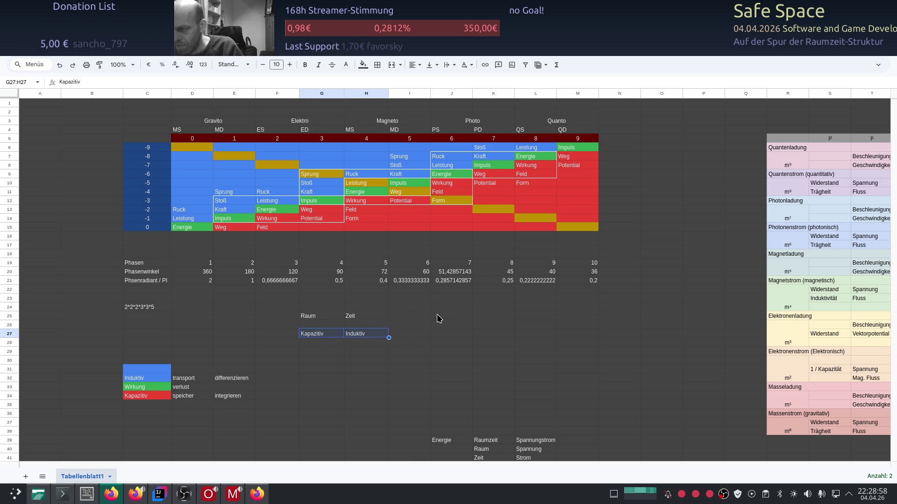
key(ctrl+c)
click(436, 319)
key(ctrl+v)
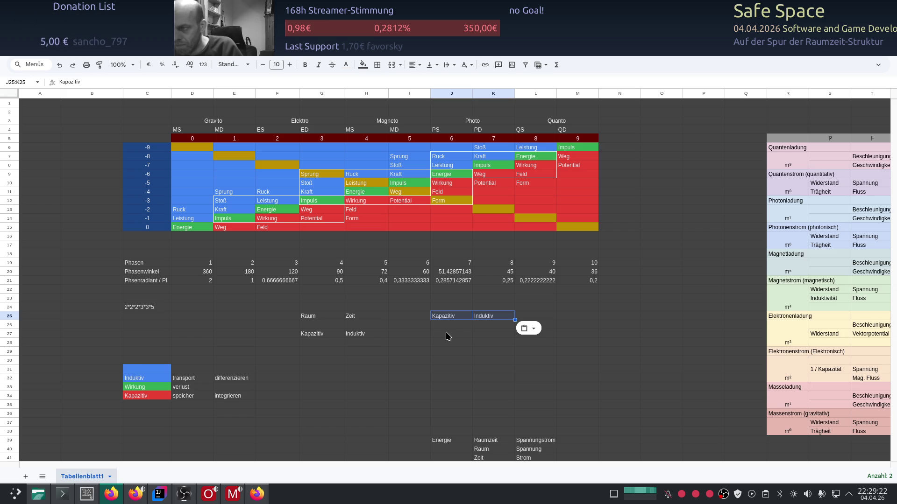
- Enter Integfration in J27, removing the leading lowercase i
click(446, 334)
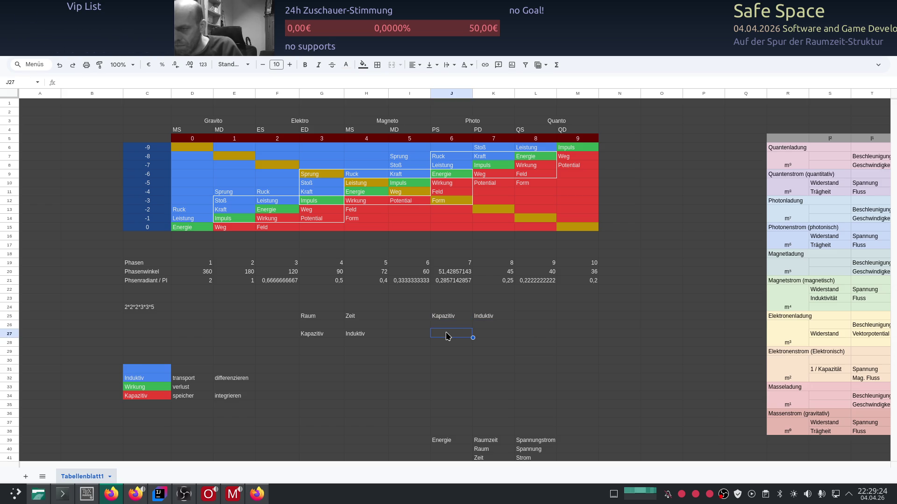
text(integ)
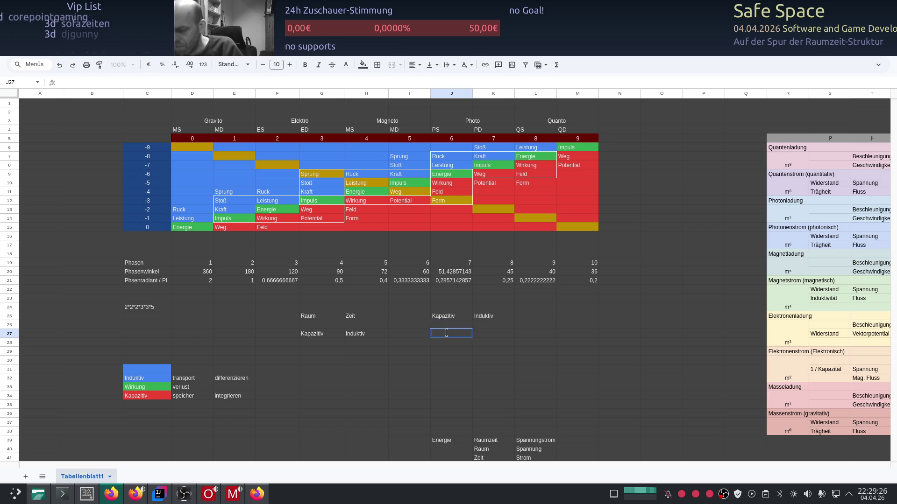
text(rieren)
key(BackSpace)
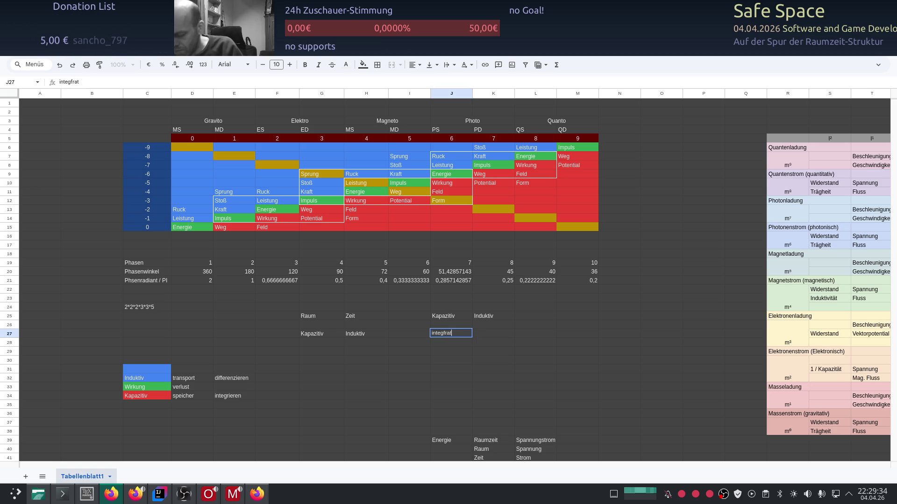
text(n)
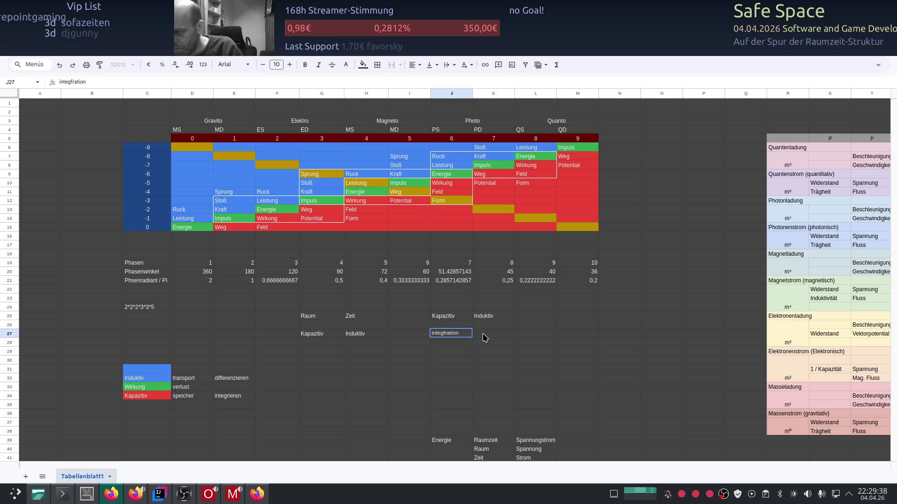
key(Home)
key(Delete)
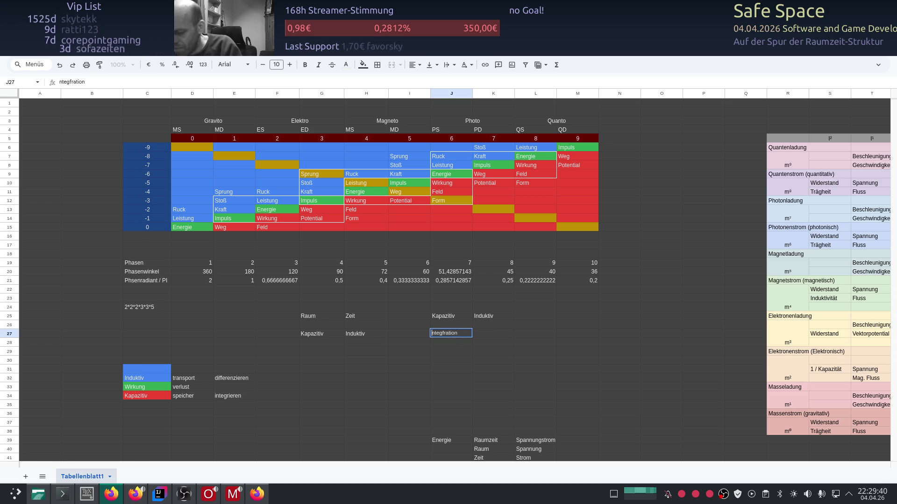
text(I)
key(Return)
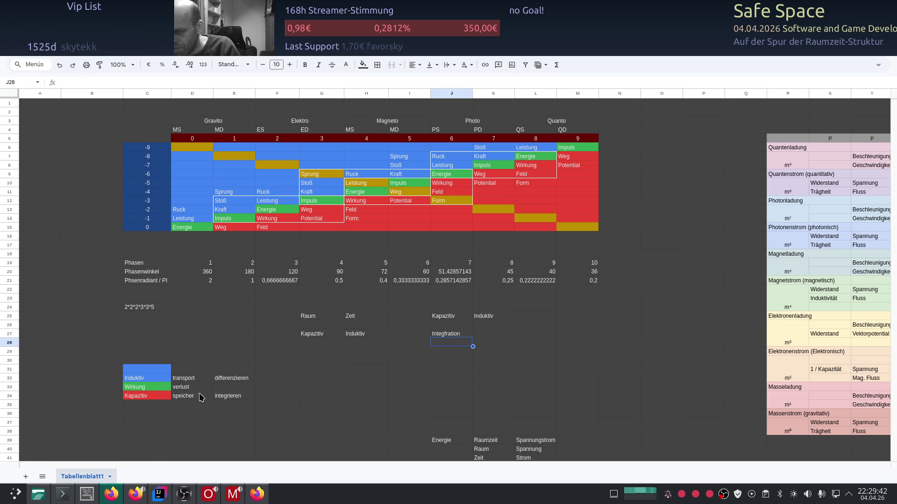
- Copy differenzieren from E32 into K27 and trim it down to its stem
click(232, 382)
double_click(232, 383)
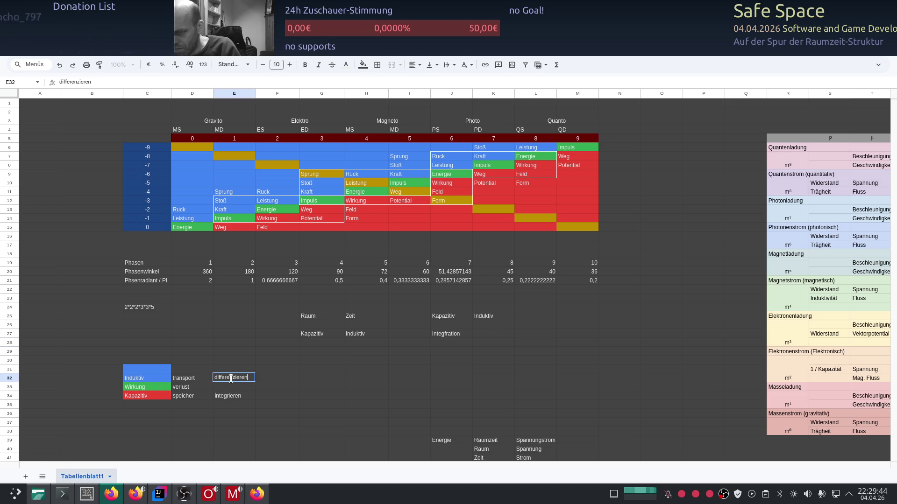
key(ctrl+c)
double_click(490, 333)
key(ctrl+v)
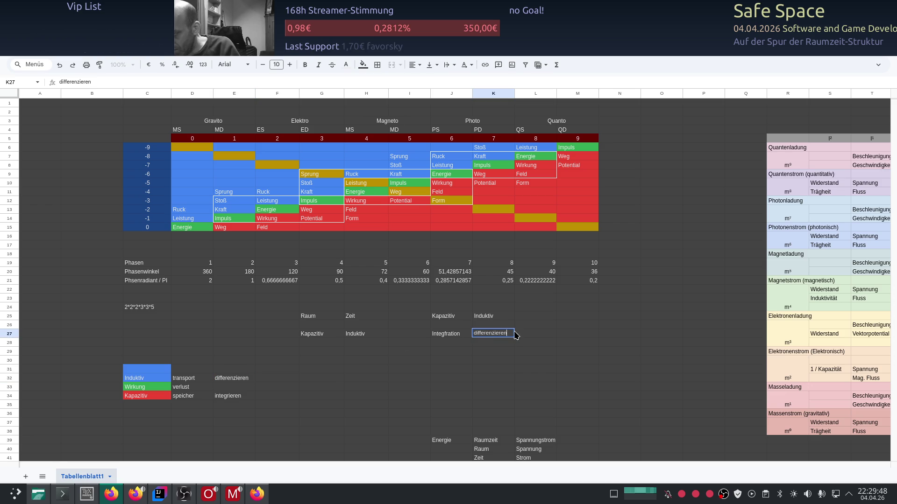
key(BackSpace)
key(BackSpace)
key(BackSpace)
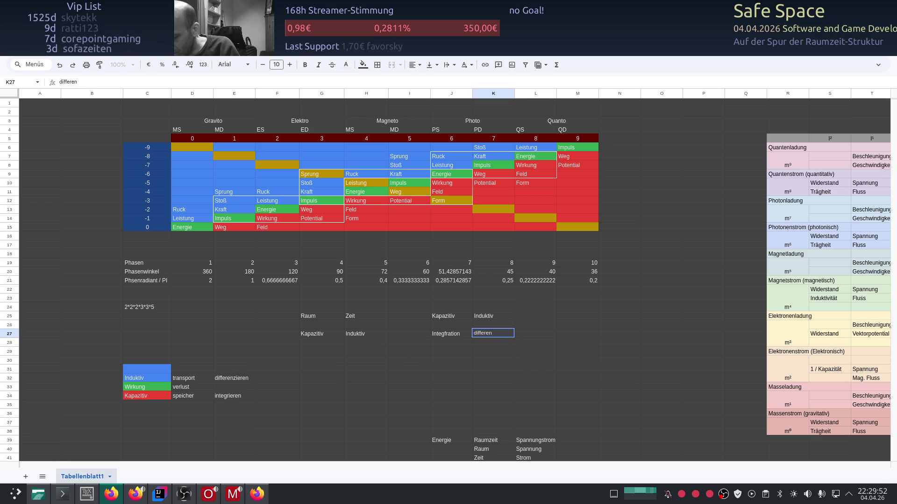
text(zati)
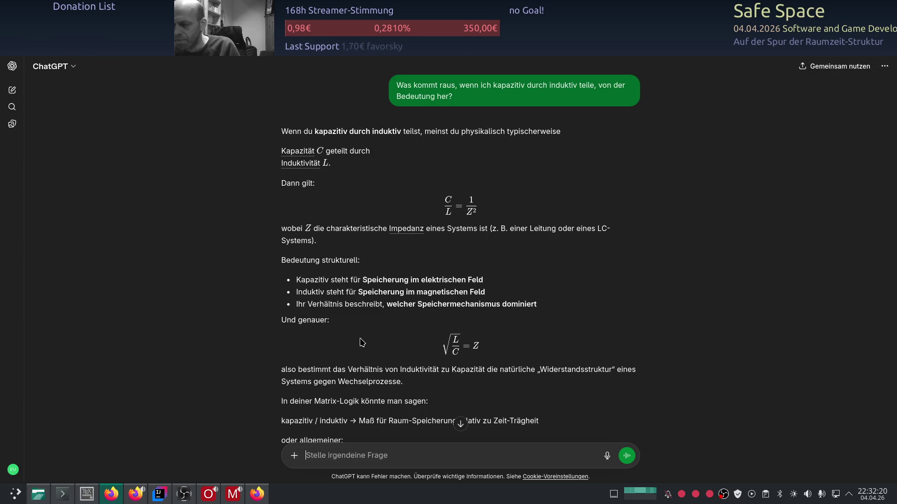
scroll(393, 340, down, 3)
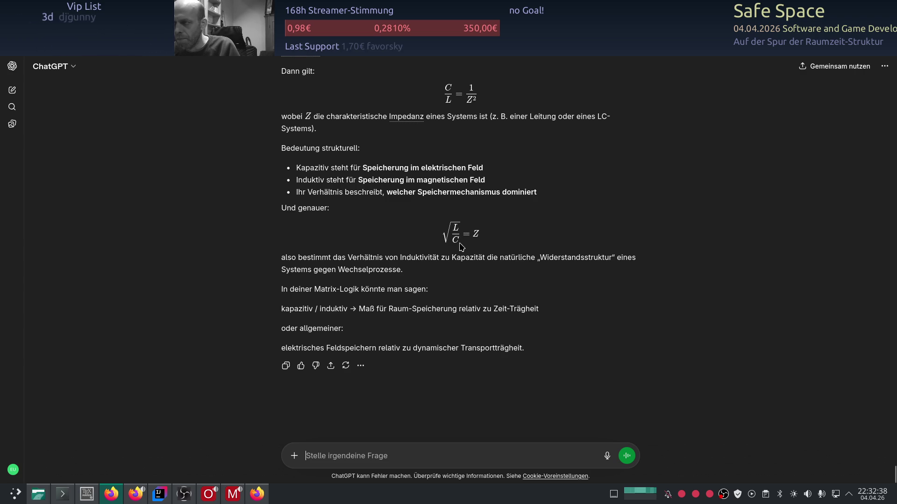
scroll(460, 246, up, 1)
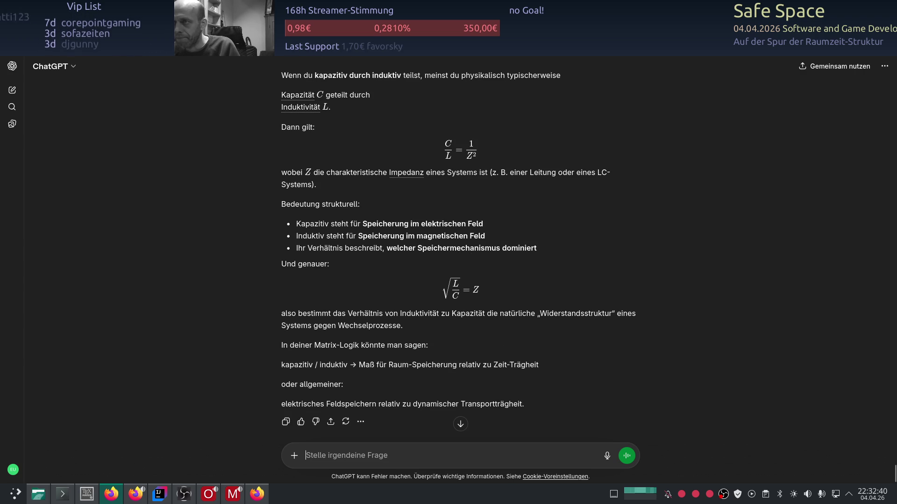
- Switch back from the ChatGPT answer to the Google Sheets window
key(alt+Tab)
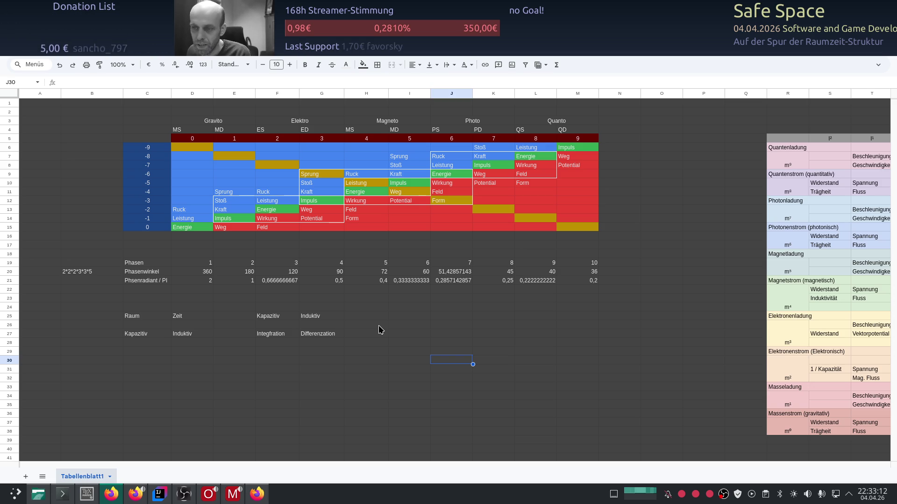
click(215, 315)
text(Ge)
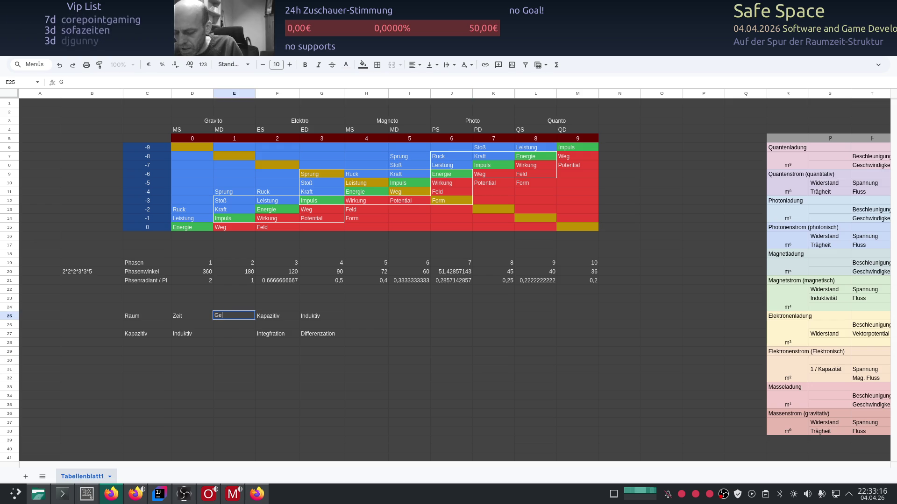
text(schwindi)
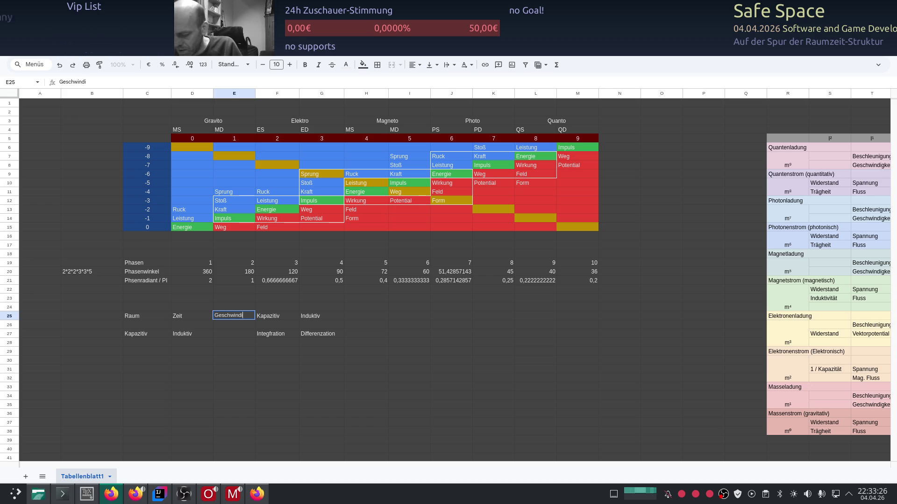
text(gkeit)
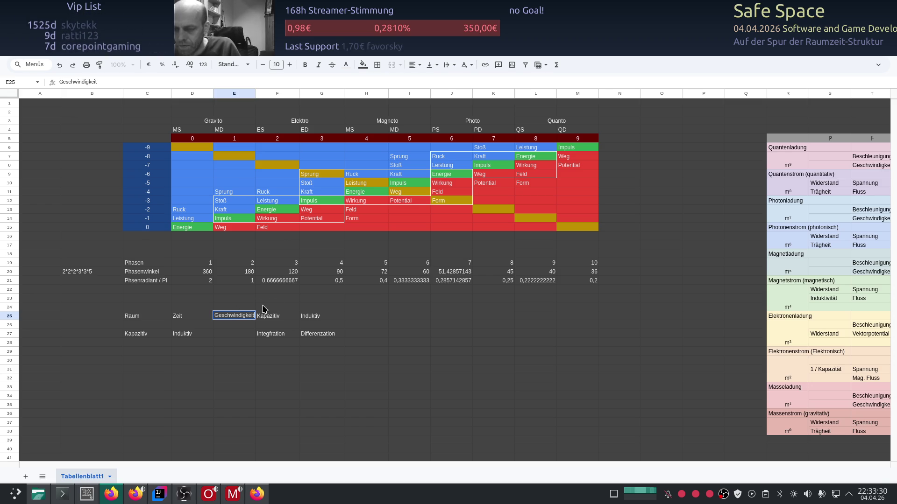
mouse_move(270, 315)
mouse_down()
mouse_move(323, 339)
mouse_move(371, 319)
mouse_up()
click(286, 321)
key(Delete)
click(278, 334)
key(Delete)
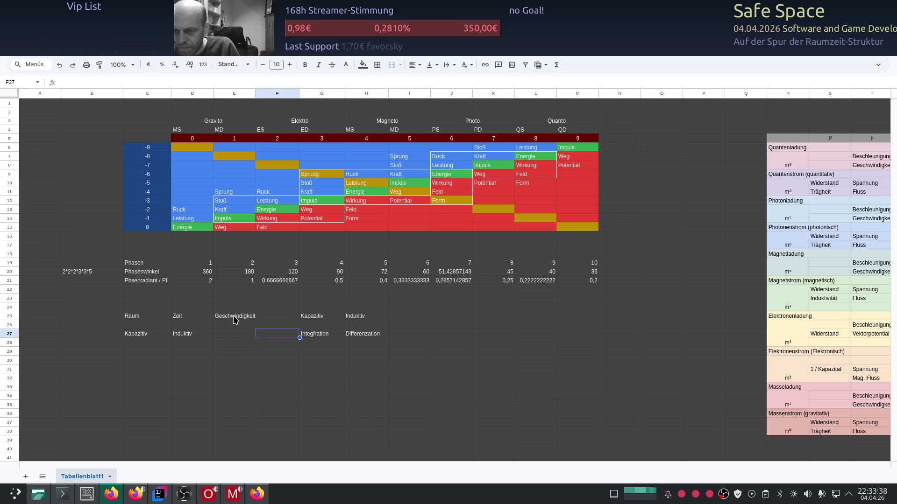
click(234, 321)
click(234, 335)
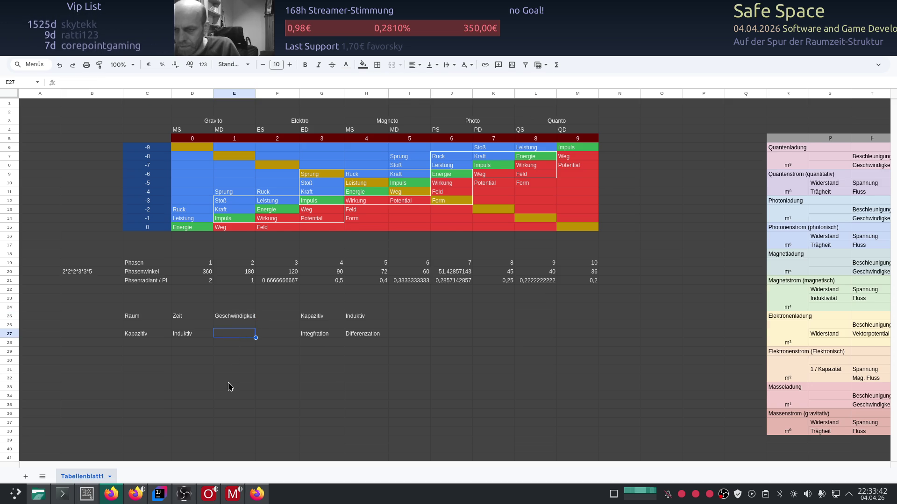
scroll(229, 383, down, 2)
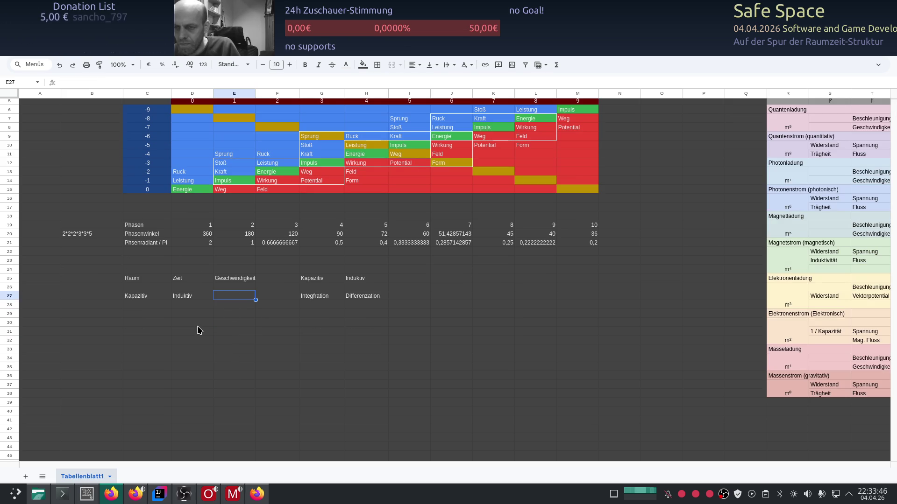
scroll(232, 357, up, 2)
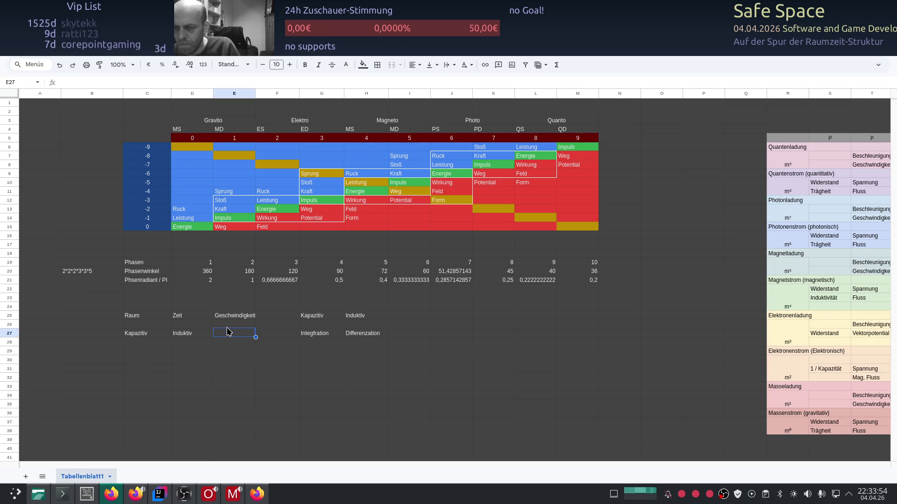
- Enter Impedanz in E27 beneath Geschwindigkeit, checking the entry above, then switch to ChatGPT
click(234, 315)
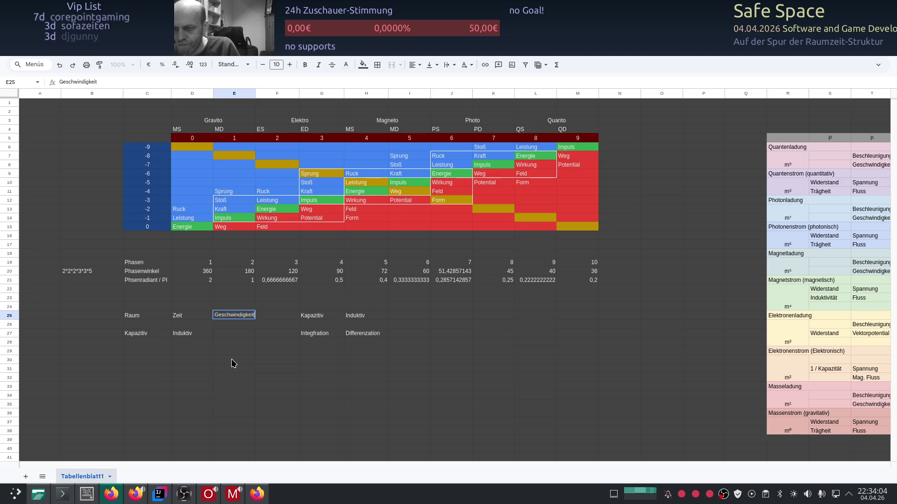
click(232, 333)
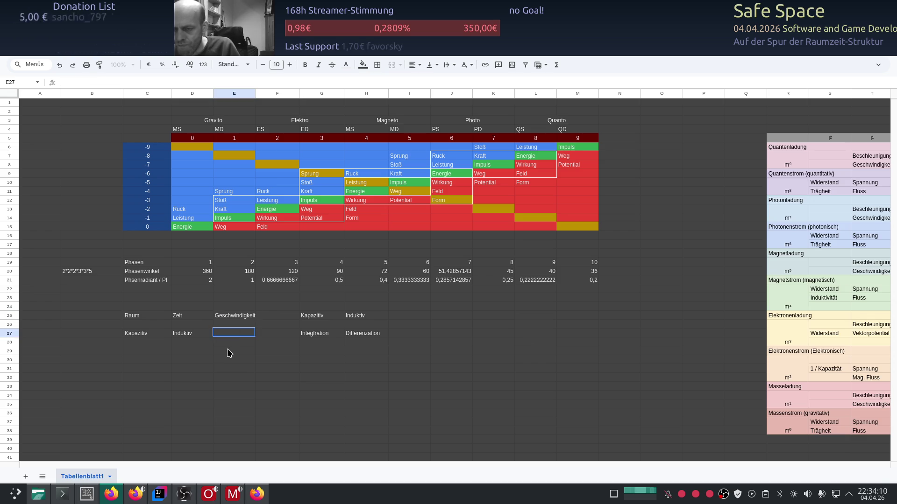
text(Imp)
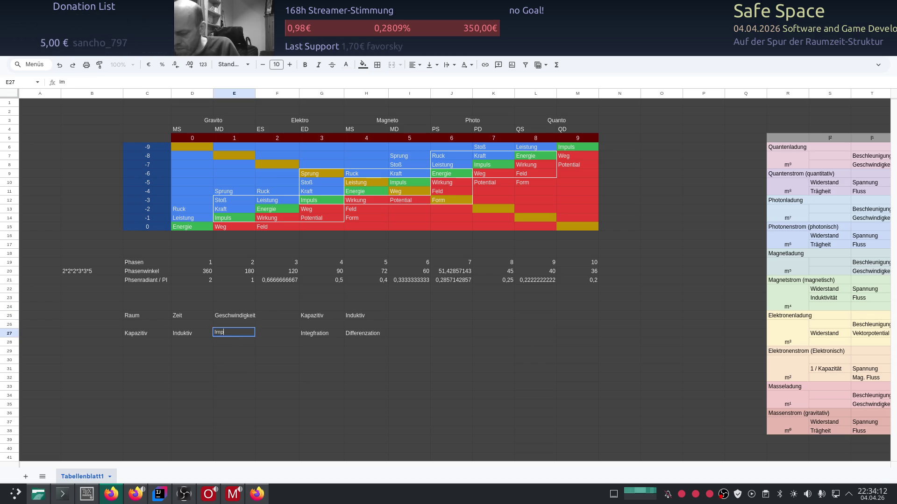
text(edanz)
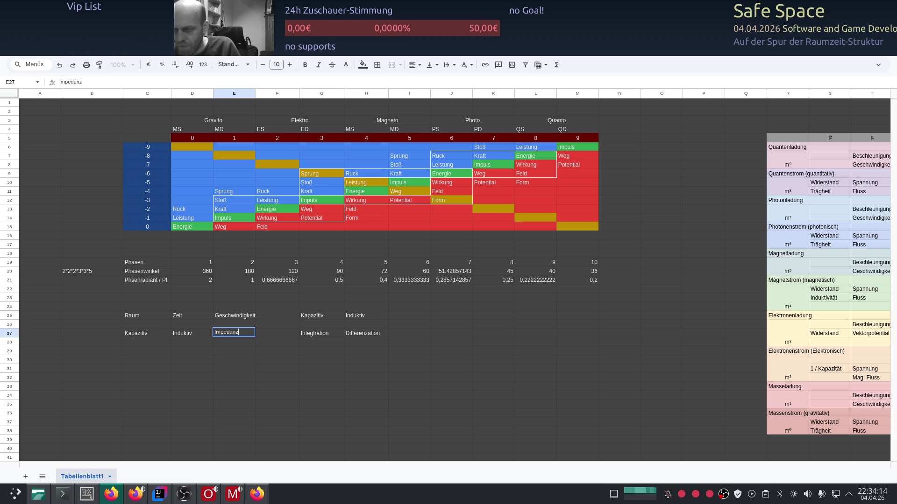
key(Return)
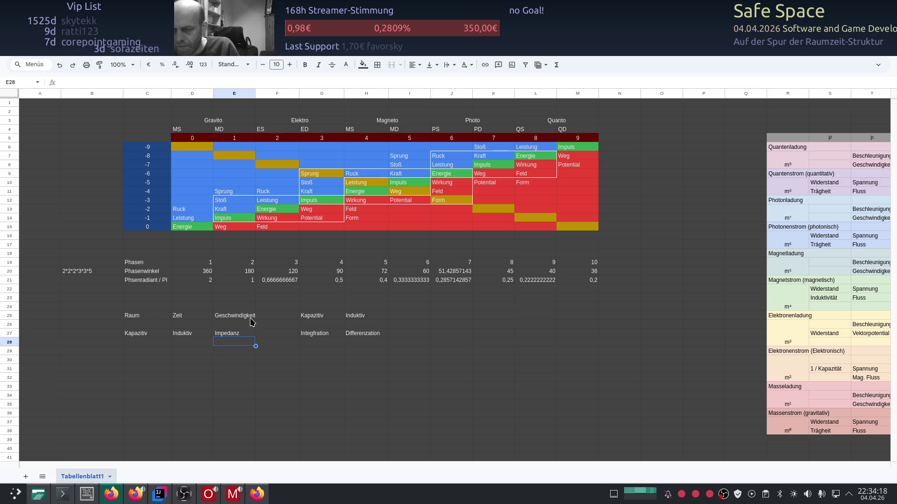
click(231, 316)
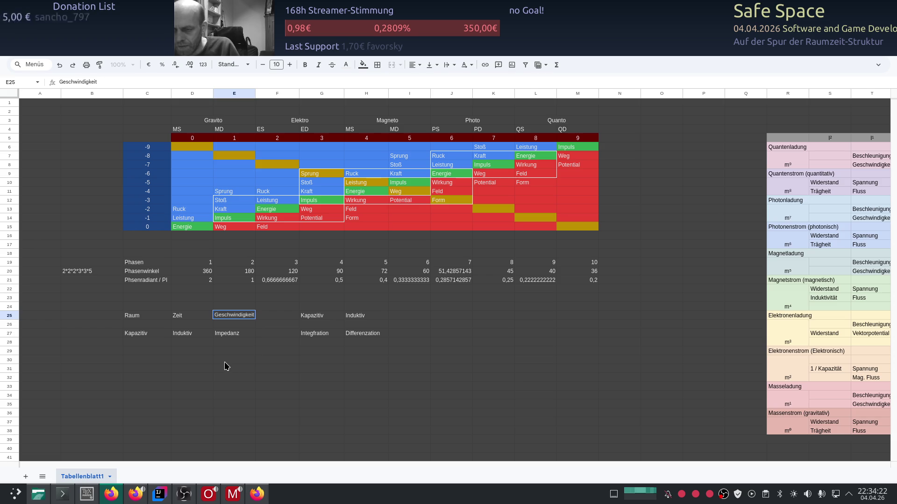
key(Return)
click(243, 336)
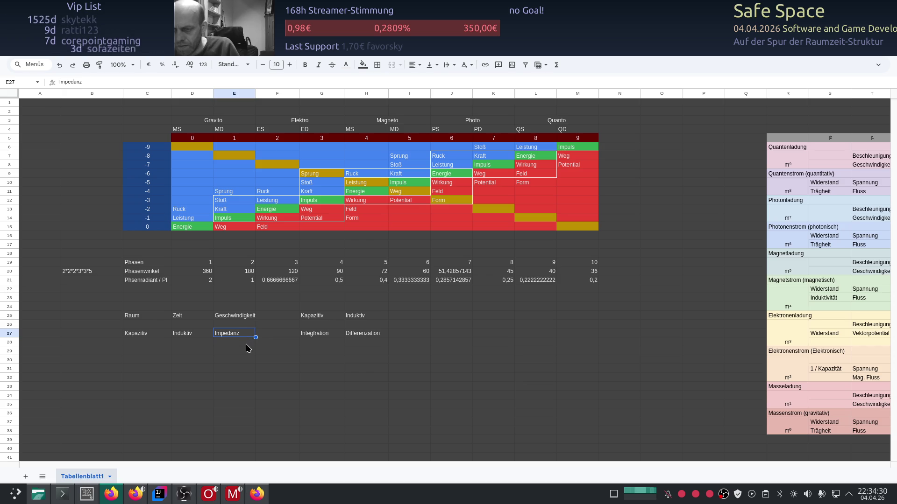
click(263, 344)
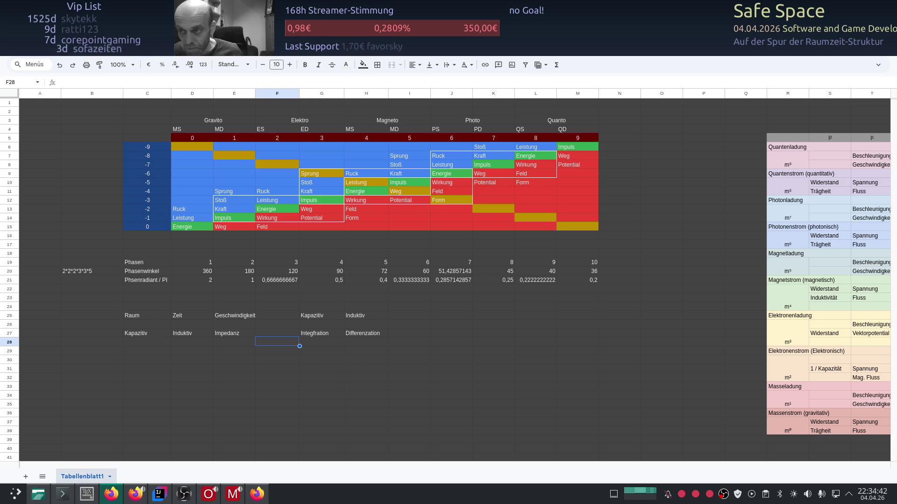
key(alt+Tab)
key(ctrl+shift+o)
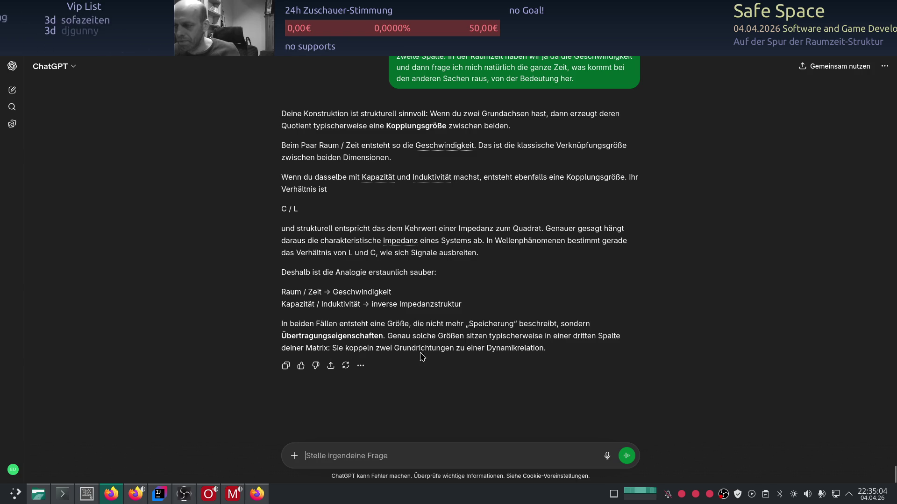
- Switch back from the ChatGPT reply to the Google Sheets window
key(alt+Tab)
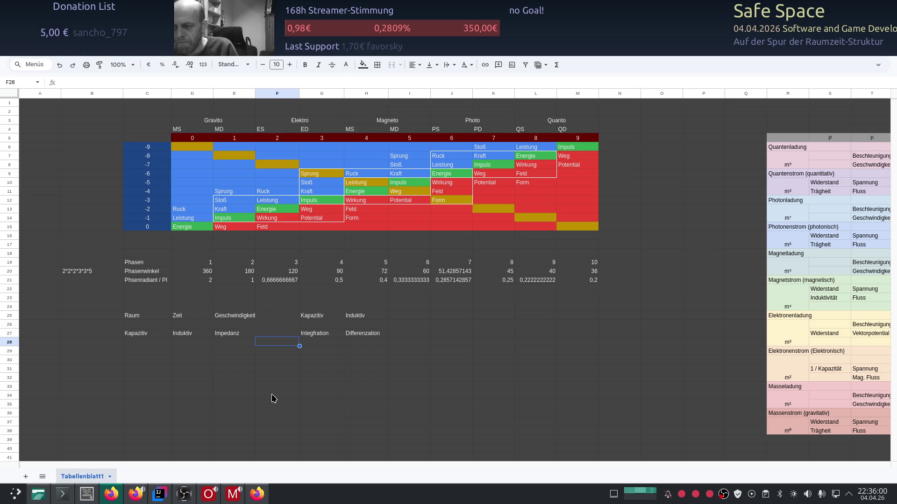
- Enter Feiner in H28 under Differenzation and Gröber in G28 under Integfration
click(327, 345)
click(354, 345)
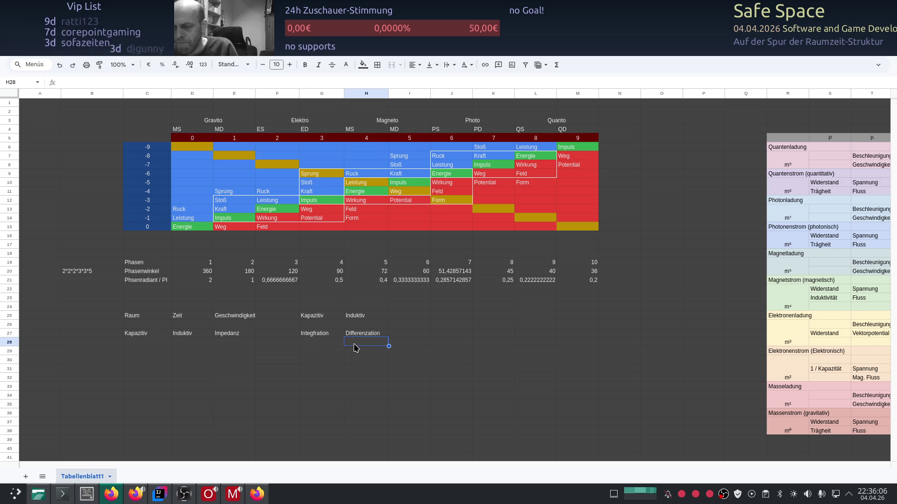
text(dfeiner)
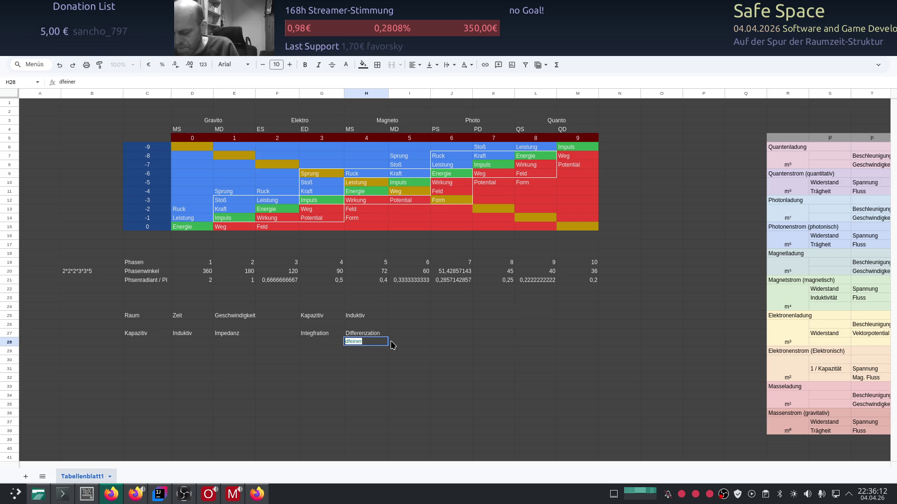
key(BackSpace)
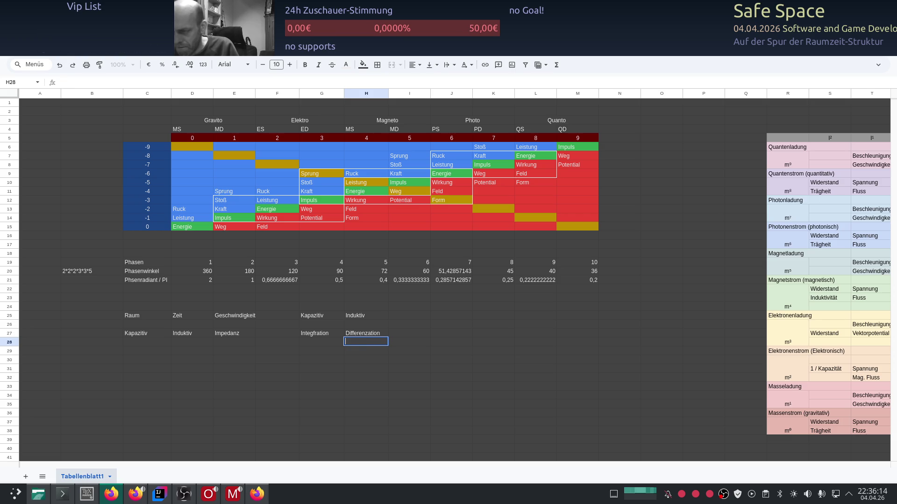
text(Feiner)
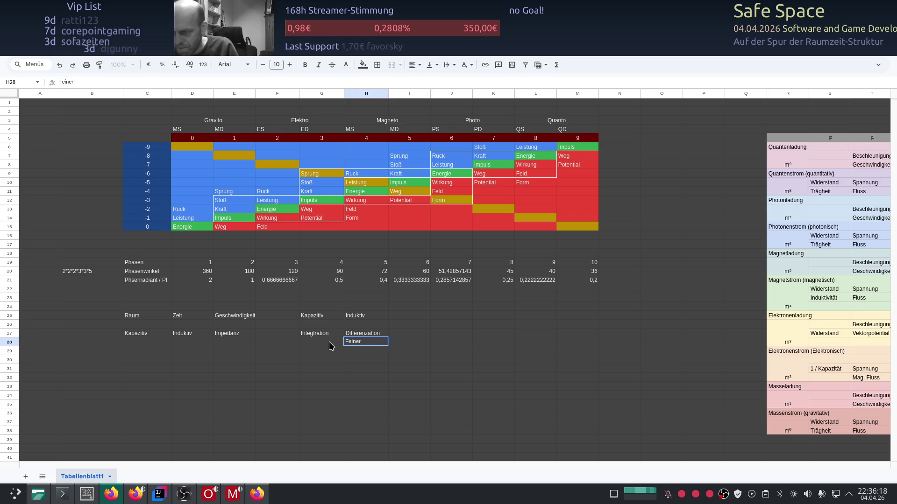
click(331, 345)
text(Gröber)
key(Return)
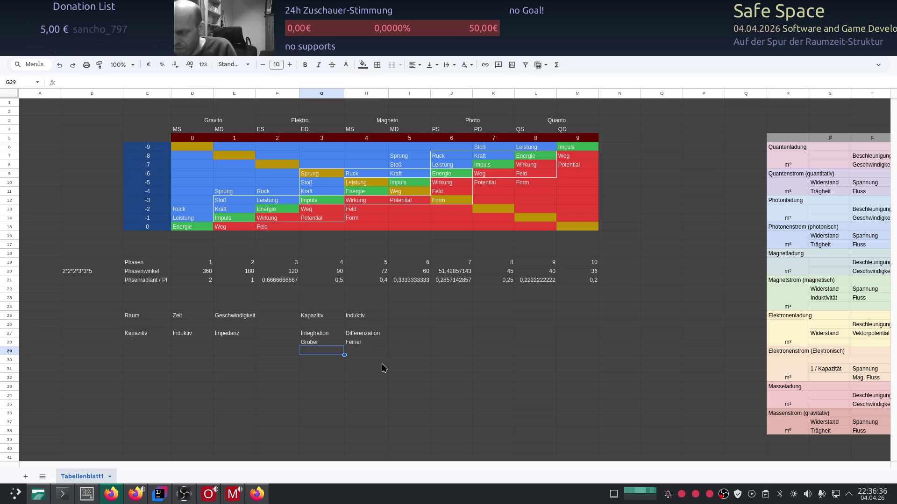
click(402, 335)
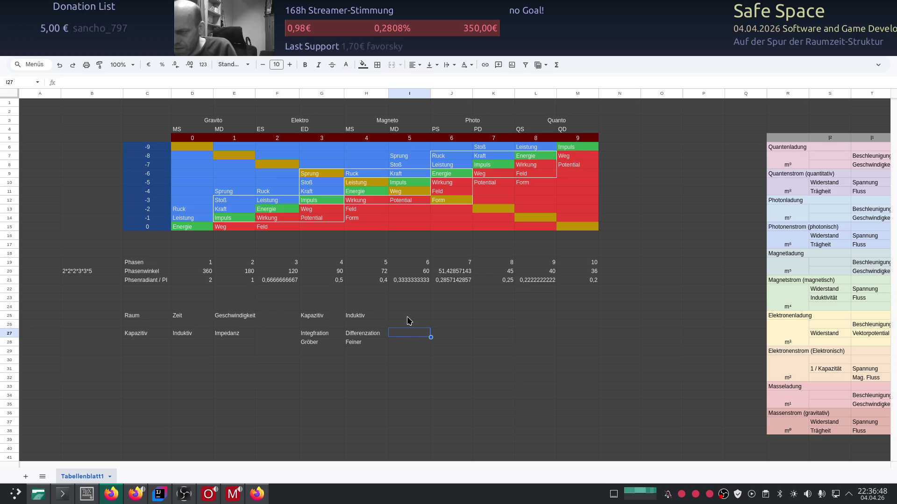
click(143, 309)
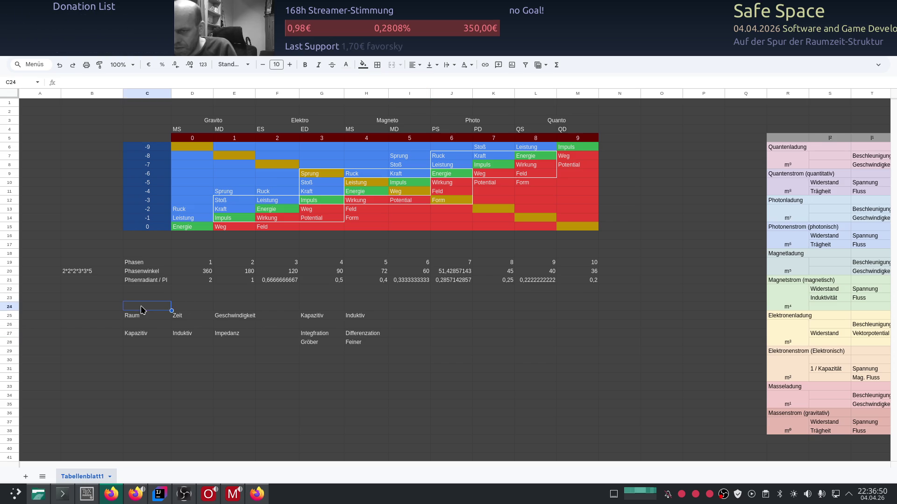
text(Feld)
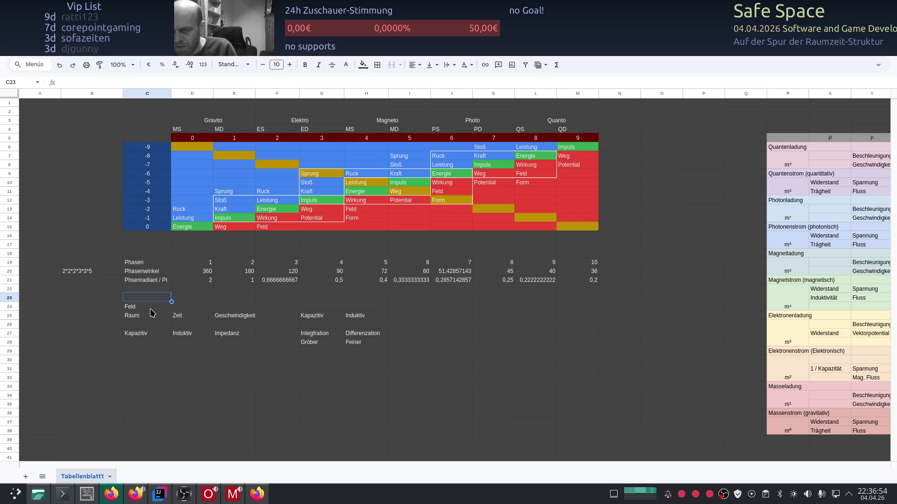
key(Escape)
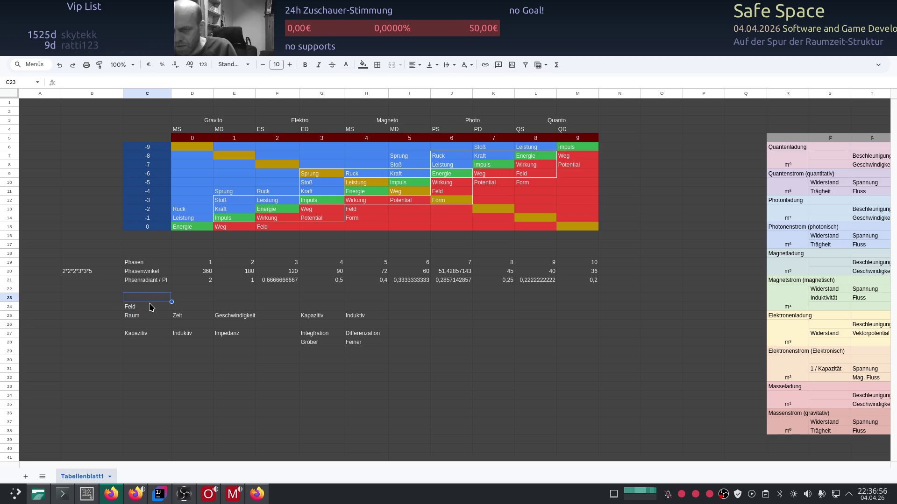
key(ctrl+c)
click(192, 308)
key(ctrl+v)
click(231, 309)
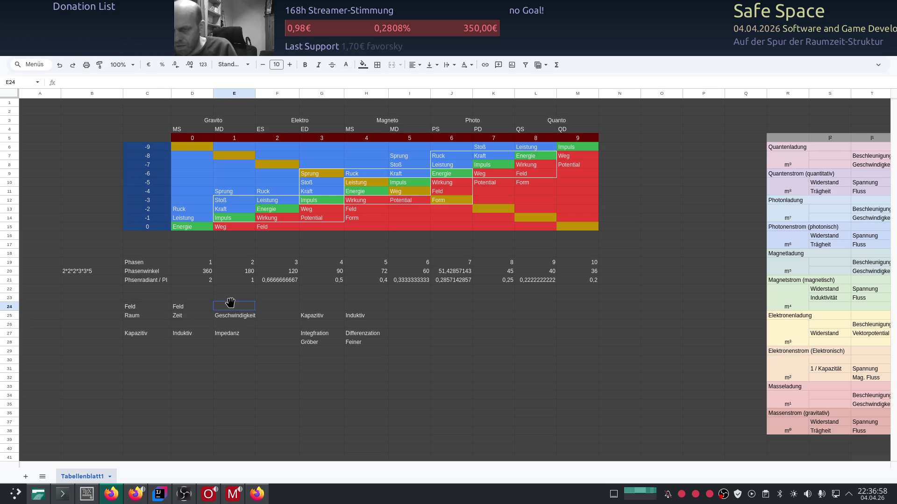
key(ctrl+v)
click(309, 310)
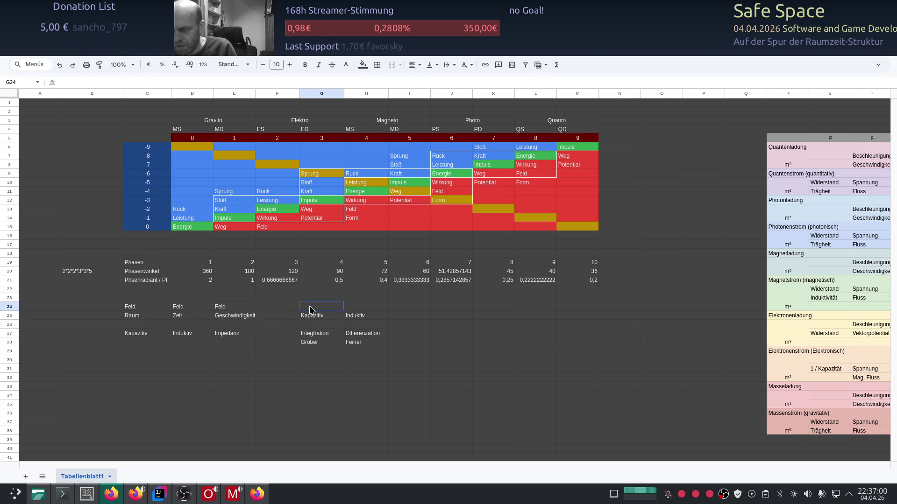
text(Operator)
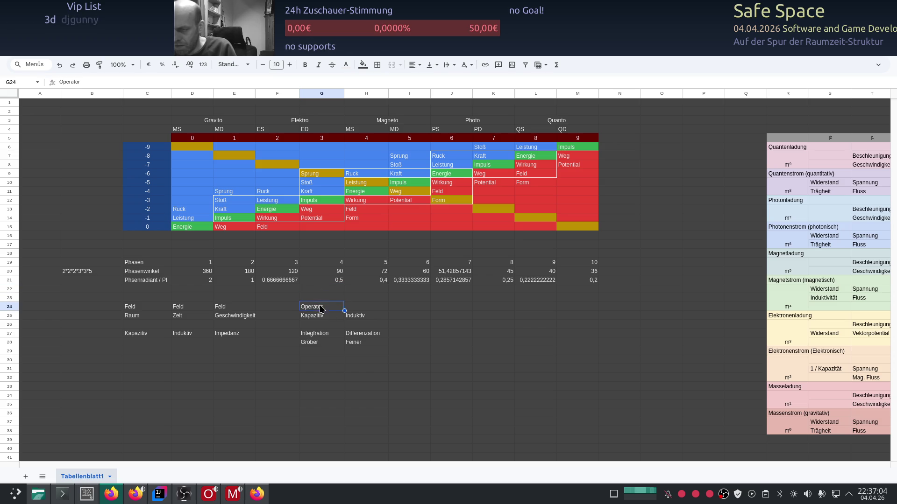
key(ctrl+a)
key(ctrl+c)
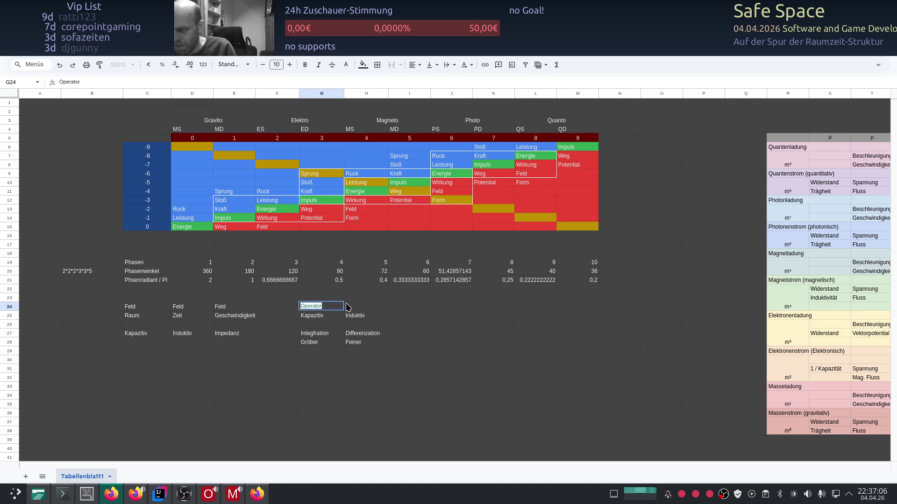
key(Tab)
key(ctrl+v)
click(398, 308)
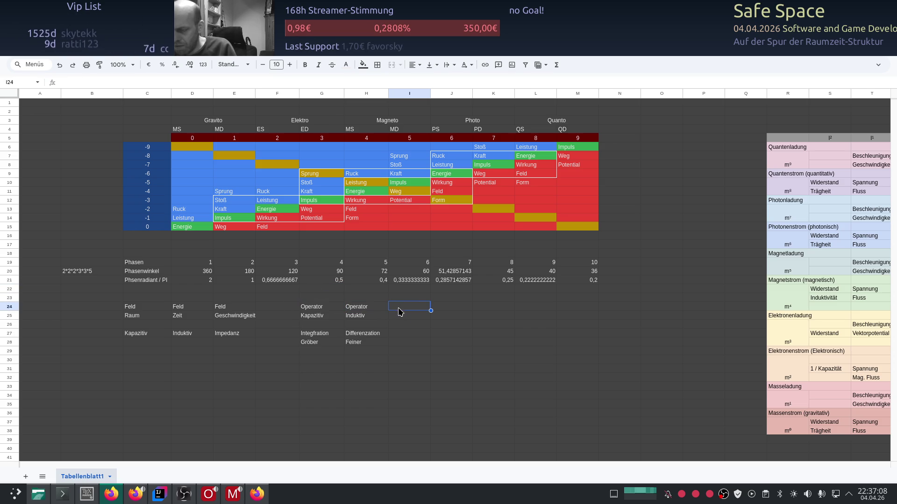
click(401, 344)
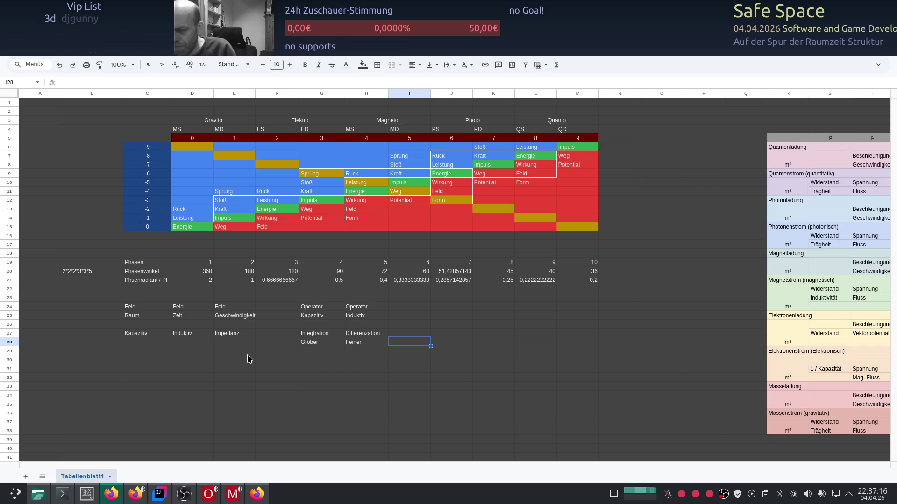
drag(126, 306, 361, 309)
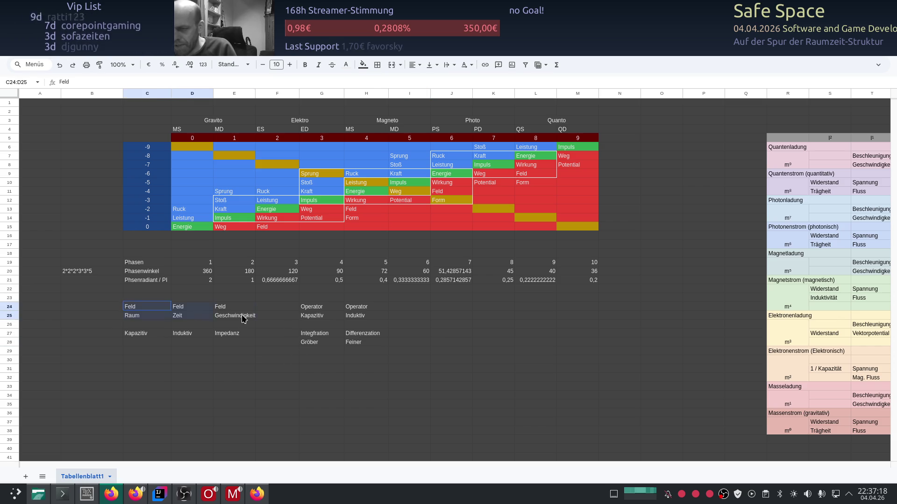
key(Delete)
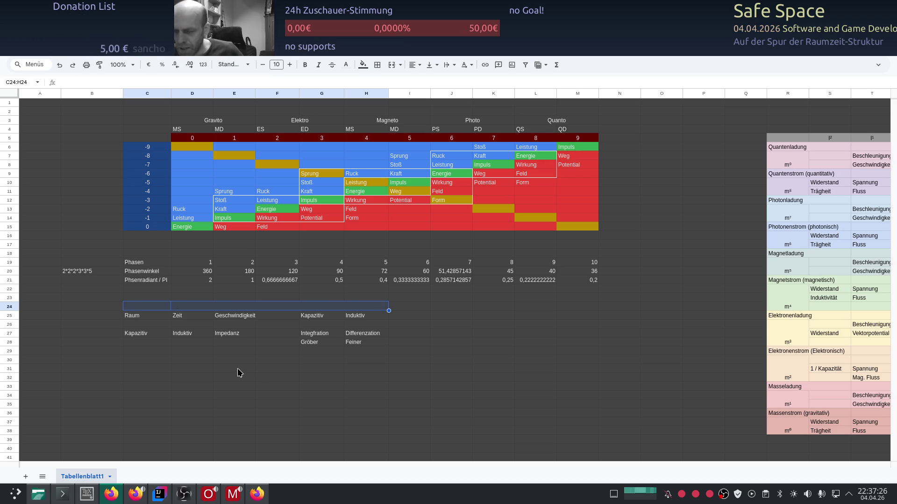
scroll(237, 371, up, 1)
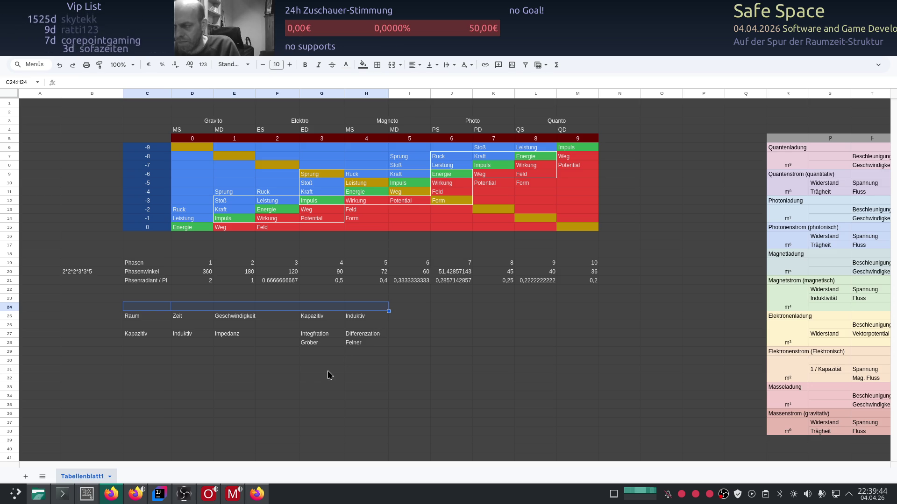
key(alt+Tab)
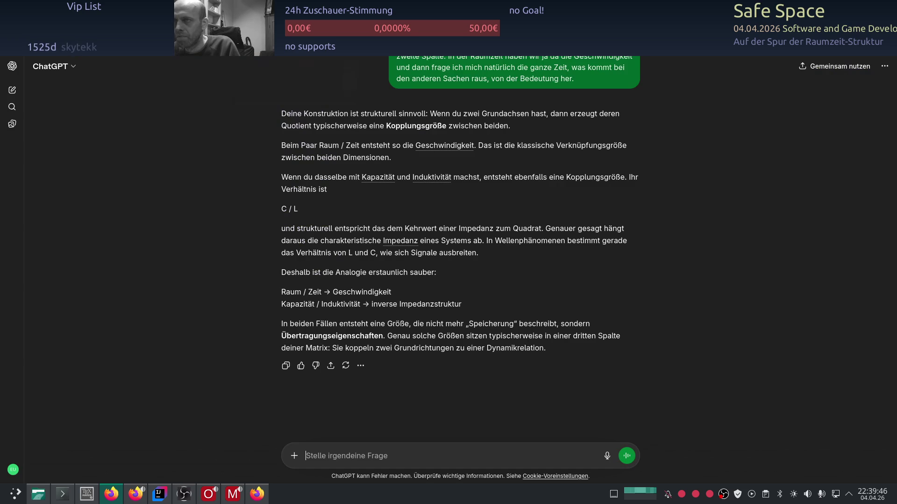
click(12, 90)
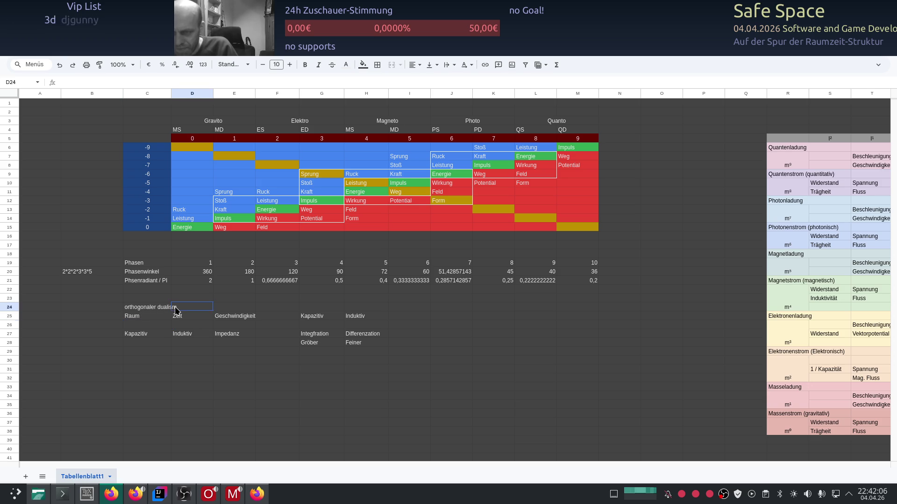
click(161, 306)
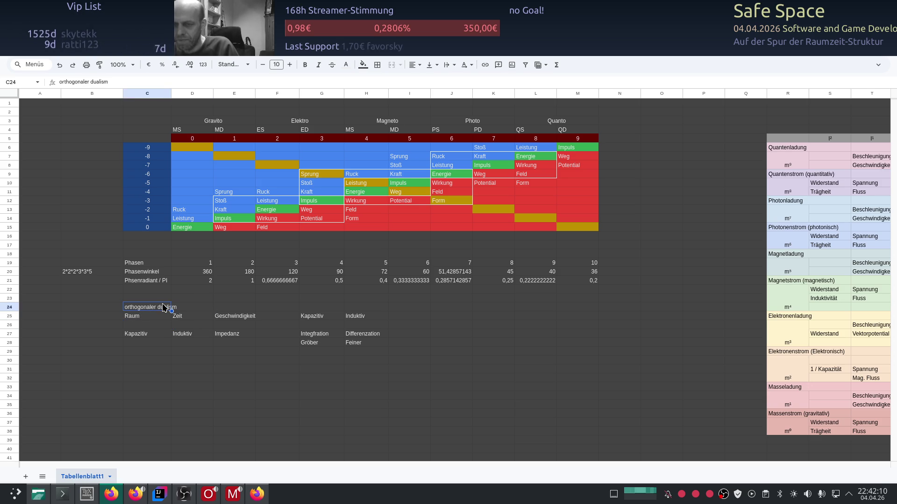
key(Delete)
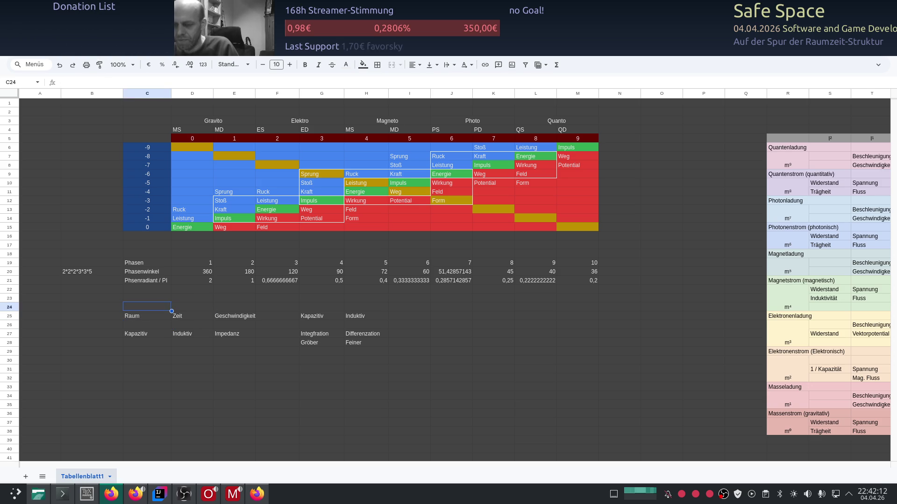
key(ctrl+z)
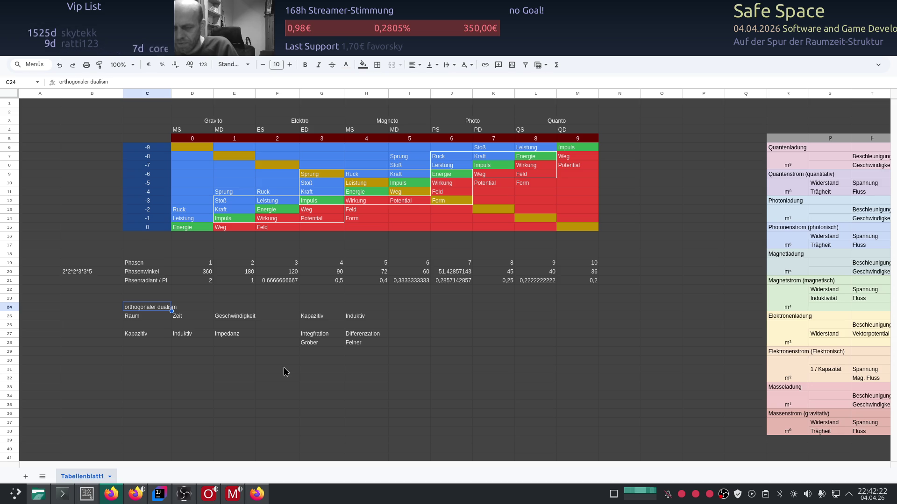
click(234, 371)
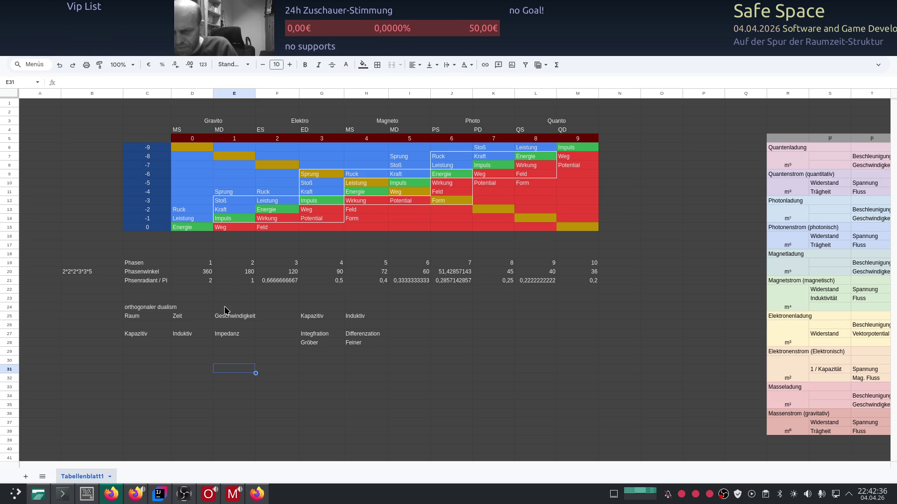
click(142, 308)
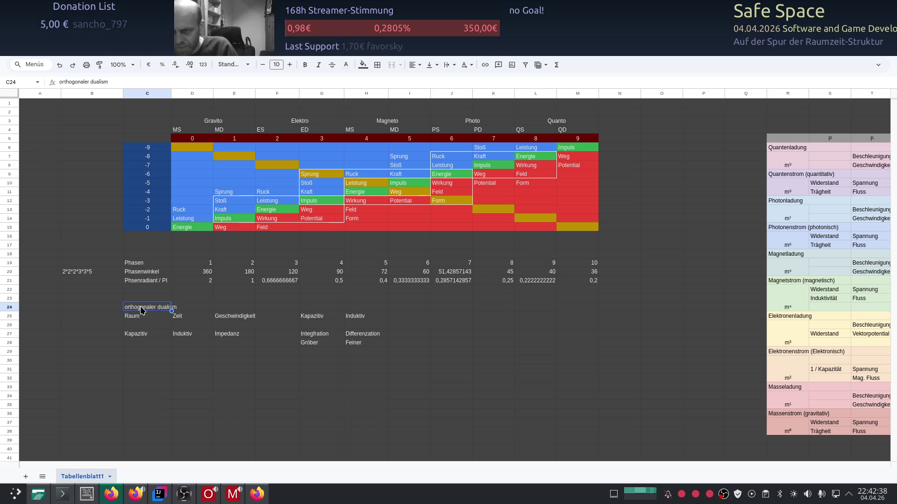
- Fill the orthogonaler dualism header C24:E24 light grey, then darken it to a deeper grey
drag(170, 310, 249, 310)
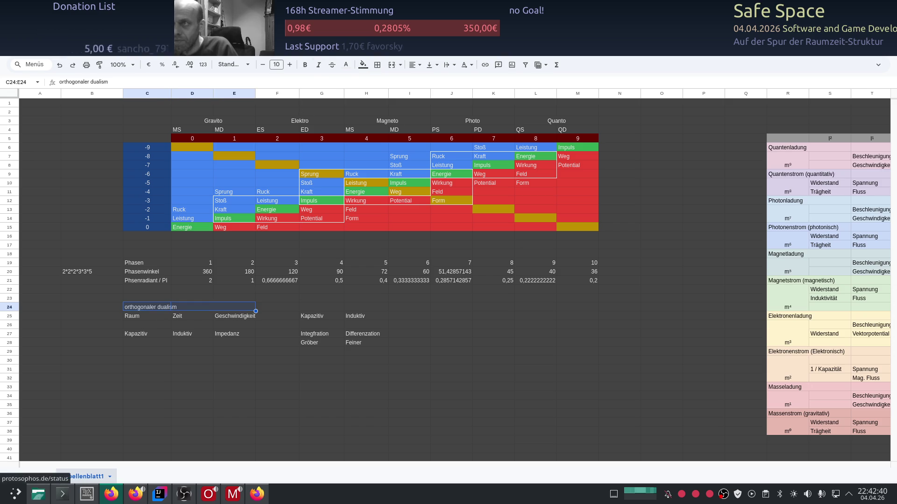
click(362, 65)
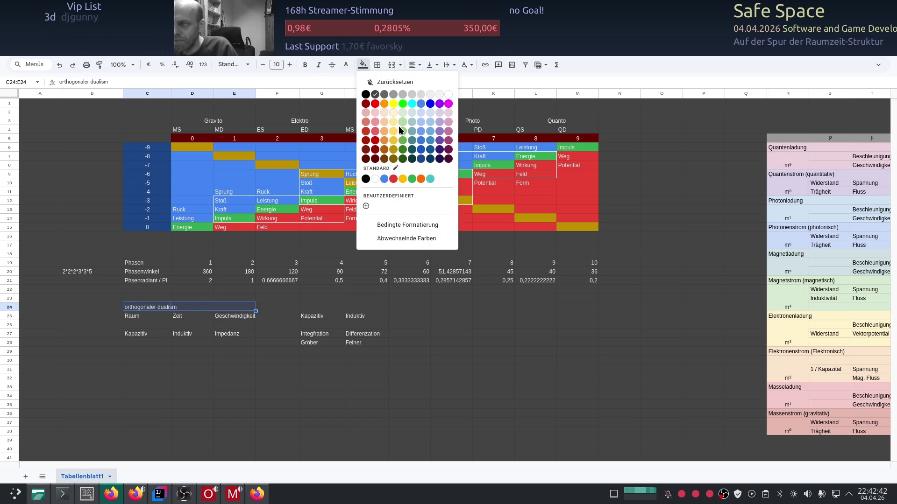
click(412, 96)
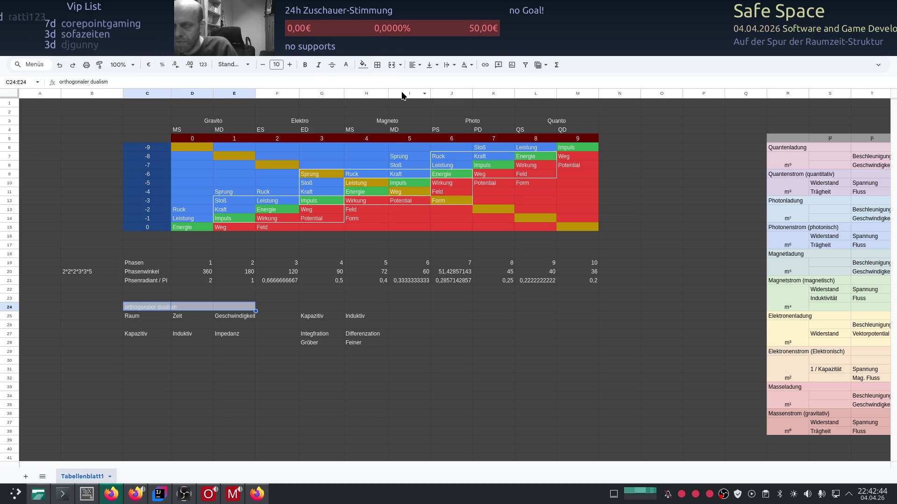
click(362, 65)
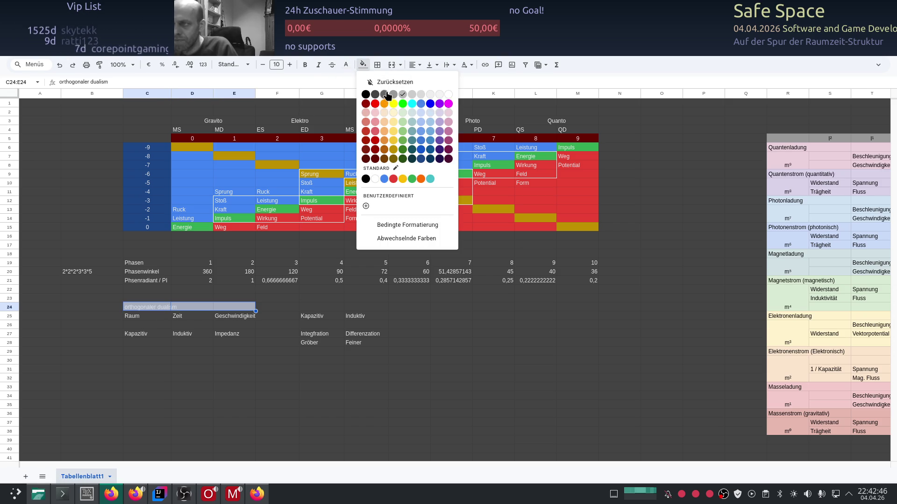
click(384, 95)
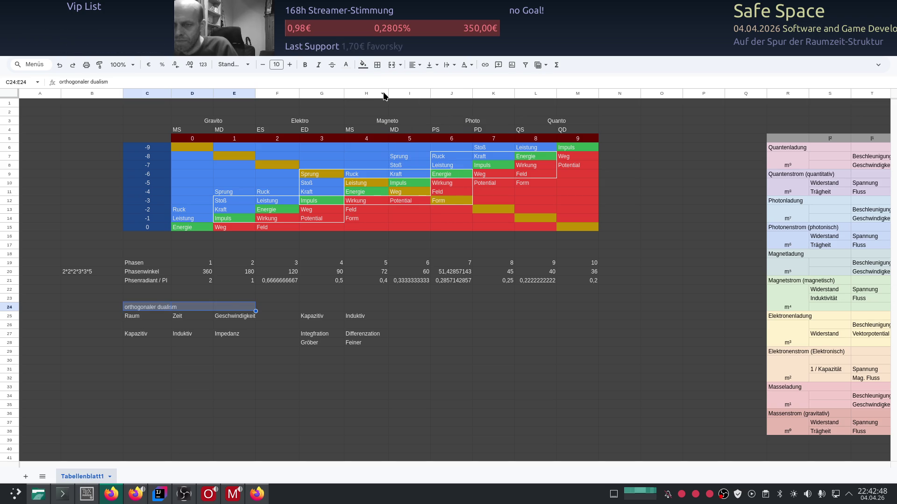
click(232, 289)
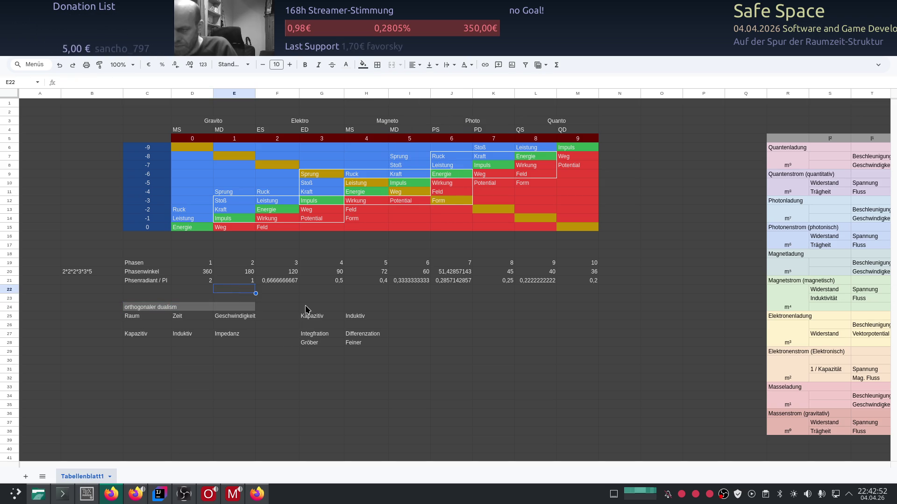
- Clear the duplicate Kapazitiv and Induktiv from G25:H25 and switch to ChatGPT
click(313, 319)
drag(313, 319, 356, 317)
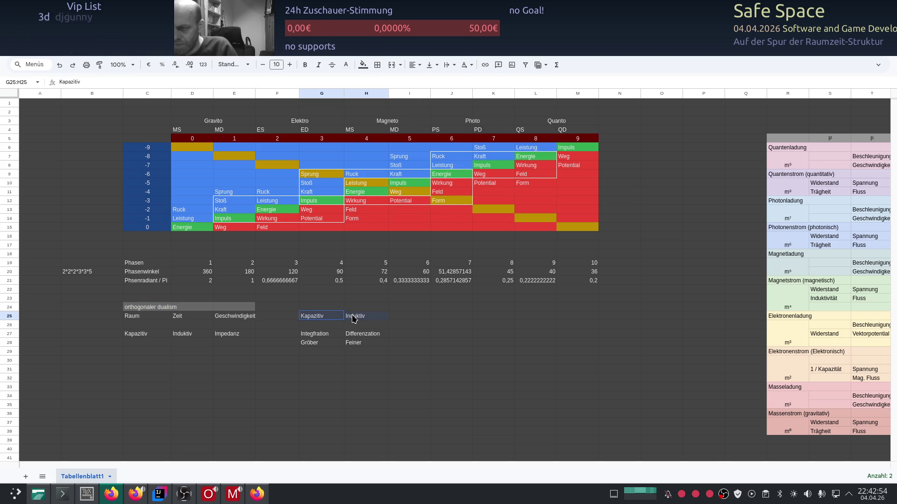
key(Delete)
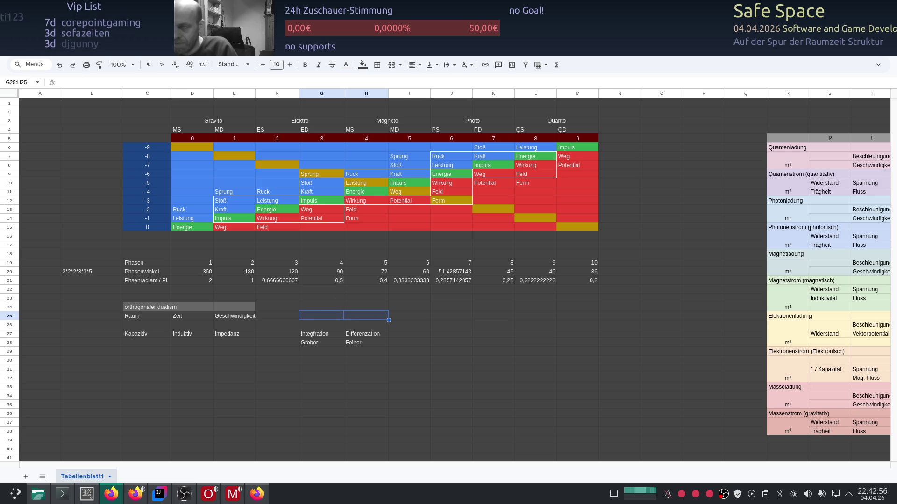
key(alt+Tab)
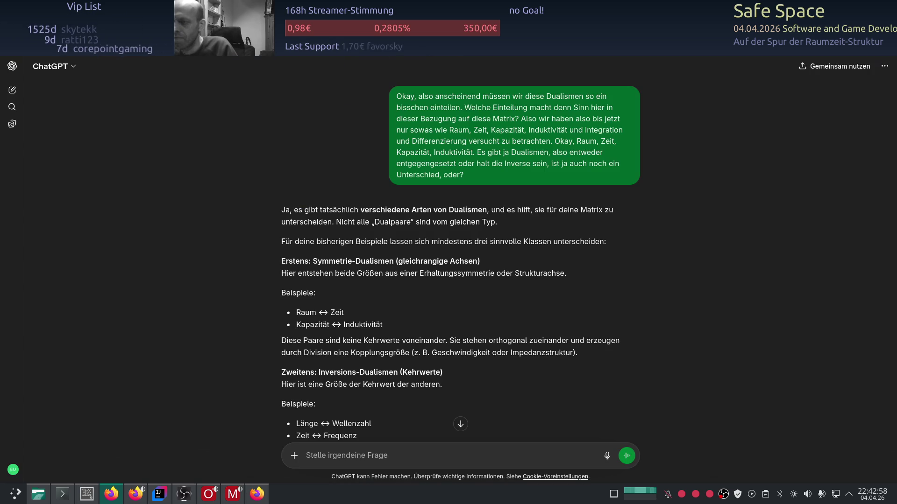
scroll(313, 221, down, 3)
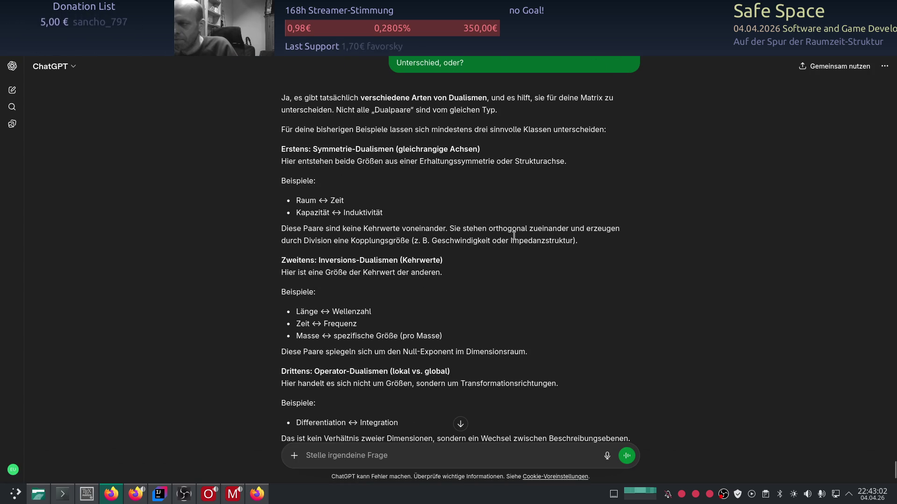
scroll(287, 242, down, 2)
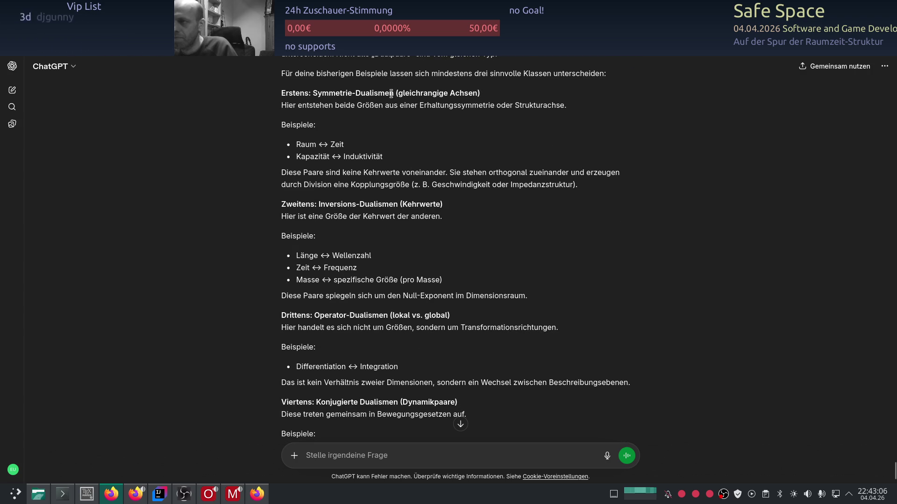
scroll(325, 131, up, 2)
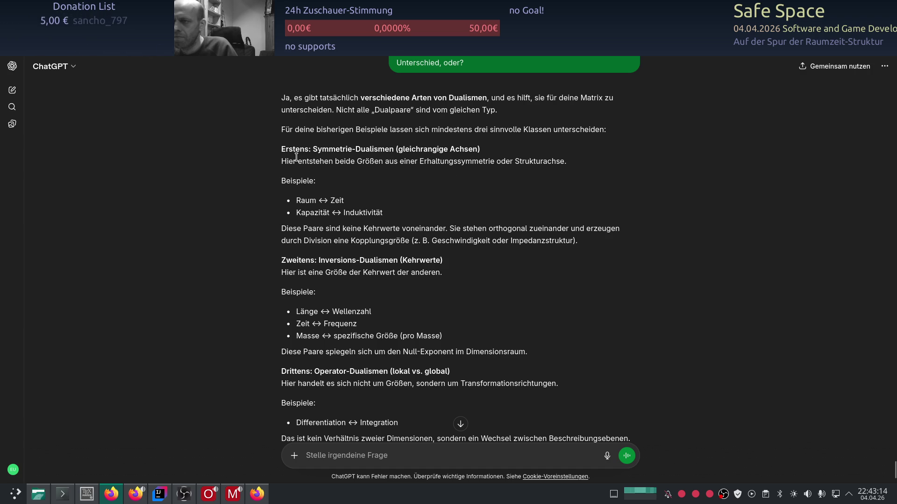
- Copy the term Symmetrie-Dualismen from the ChatGPT reply and return to the spreadsheet
drag(312, 149, 393, 149)
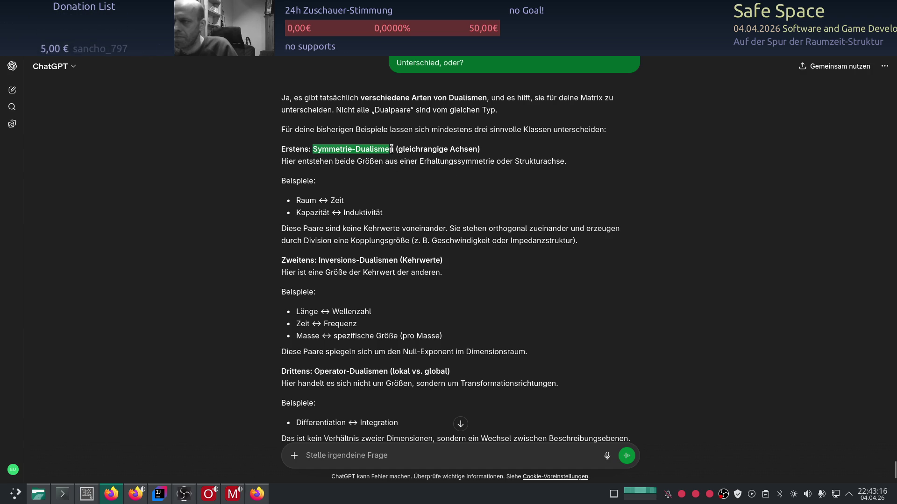
right_click(367, 150)
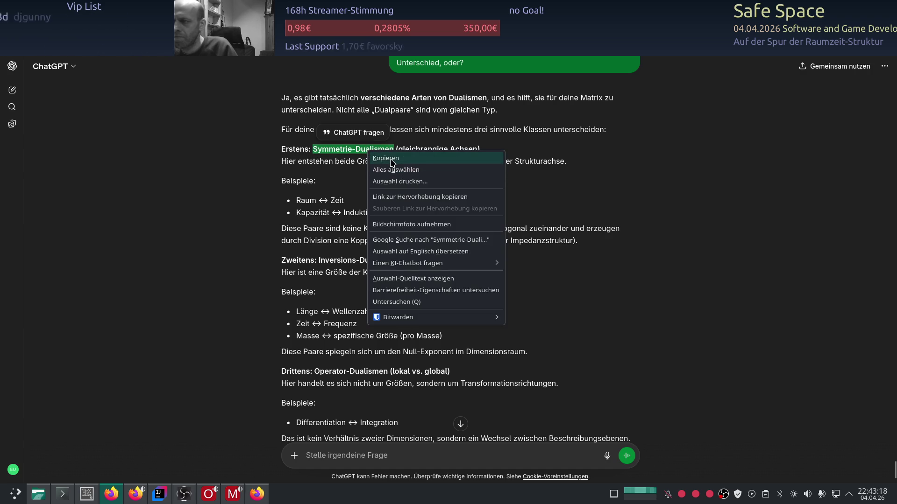
click(385, 159)
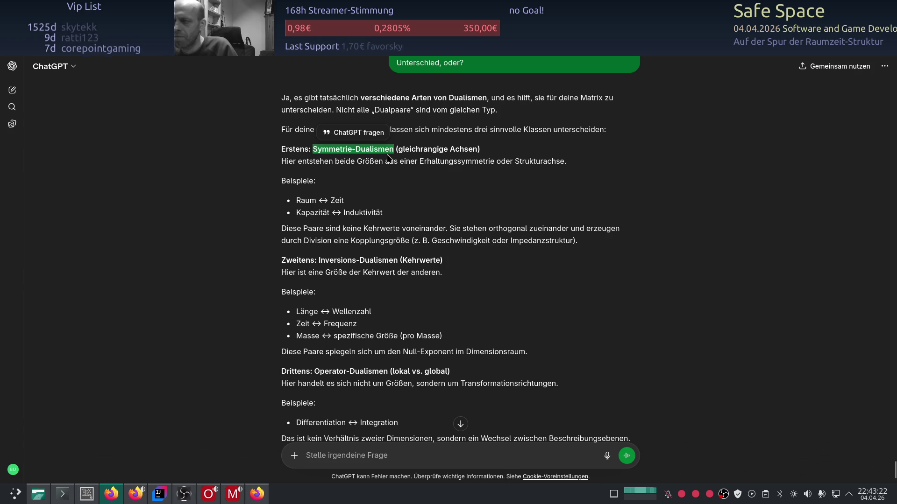
key(alt+Tab)
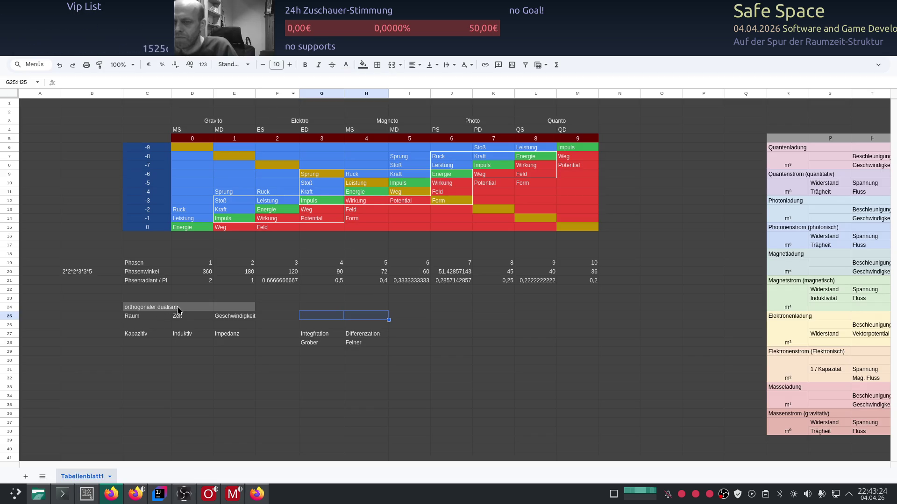
- Paste Symmetrie-Dualismen over the C24 label and give D24 a text colour
click(174, 309)
key(ctrl+v)
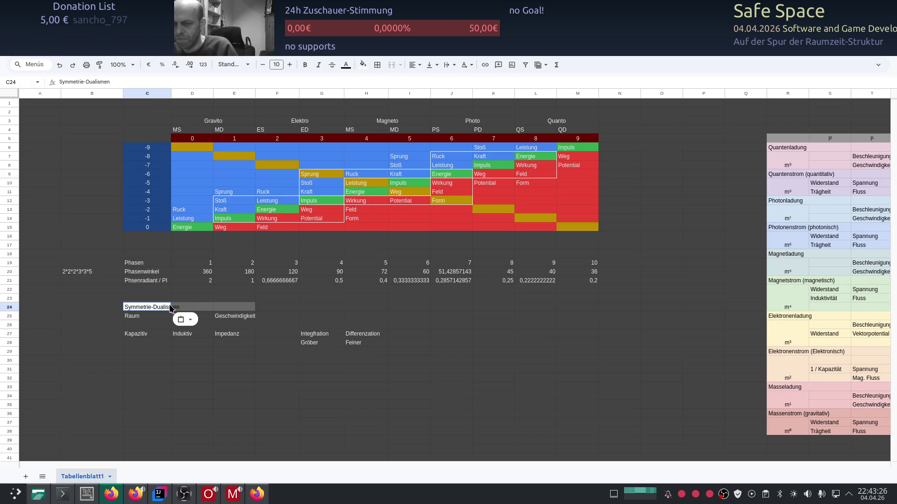
click(185, 310)
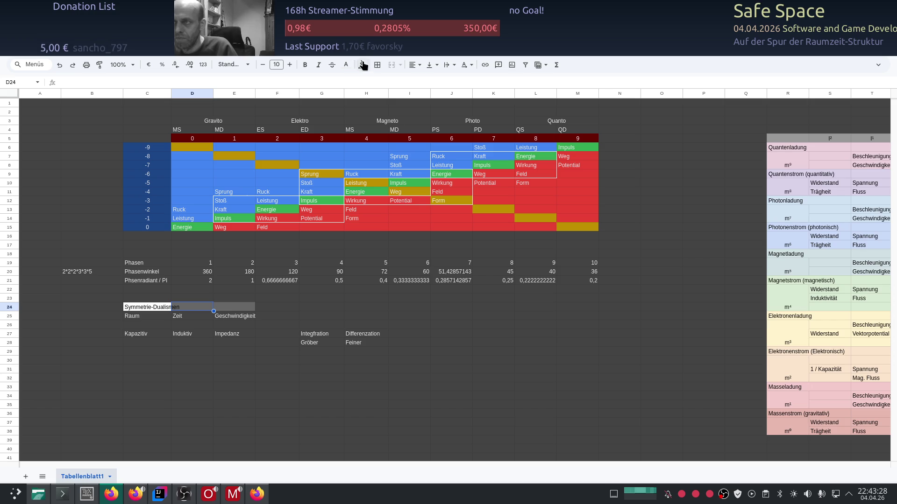
click(345, 65)
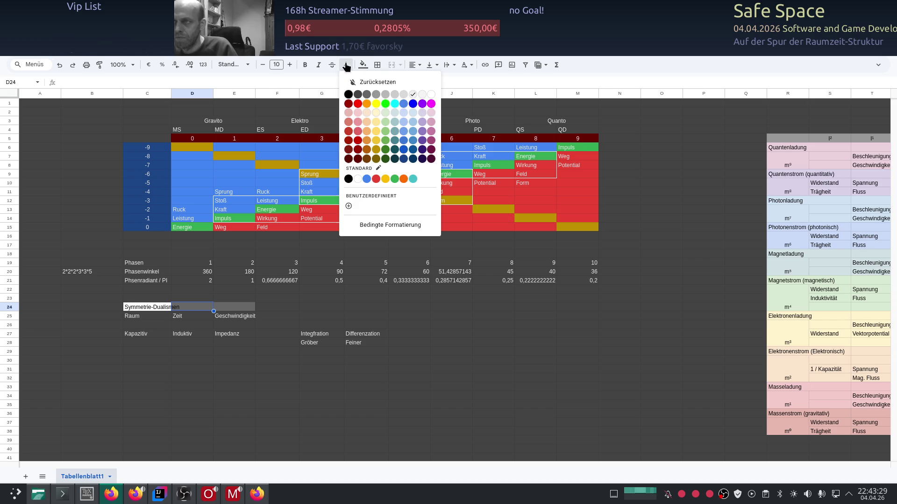
click(412, 97)
key(Left)
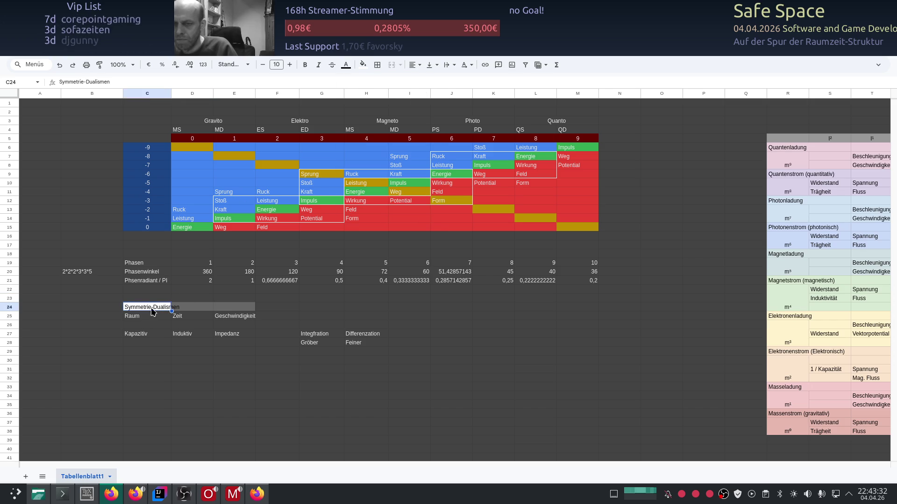
key(Up)
key(Up)
key(Up)
key(Right)
key(Down)
key(Down)
- Redo C24 as plain-text Symmetrie-Dualismen, commit the heading and switch to ChatGPT
click(147, 309)
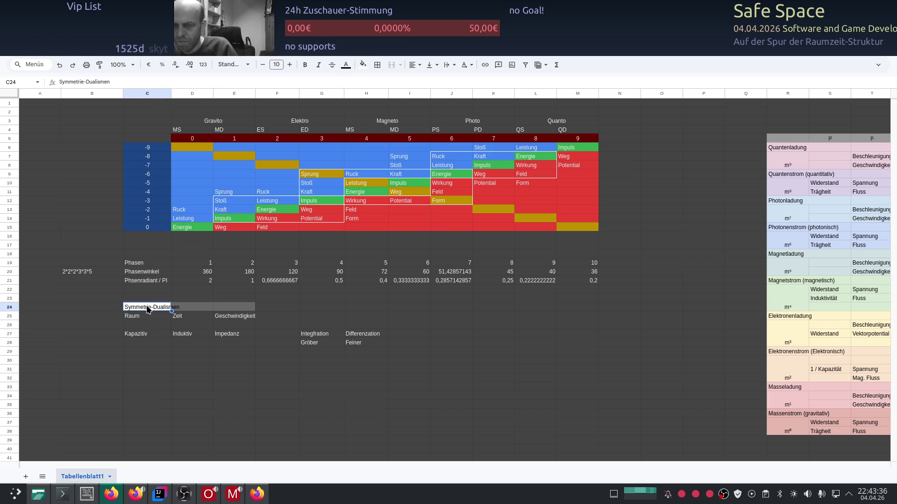
key(ctrl+v)
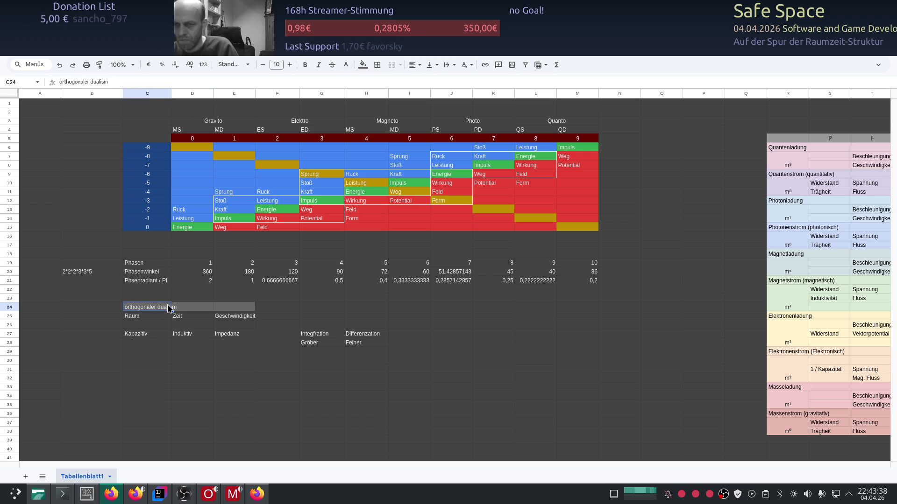
double_click(169, 309)
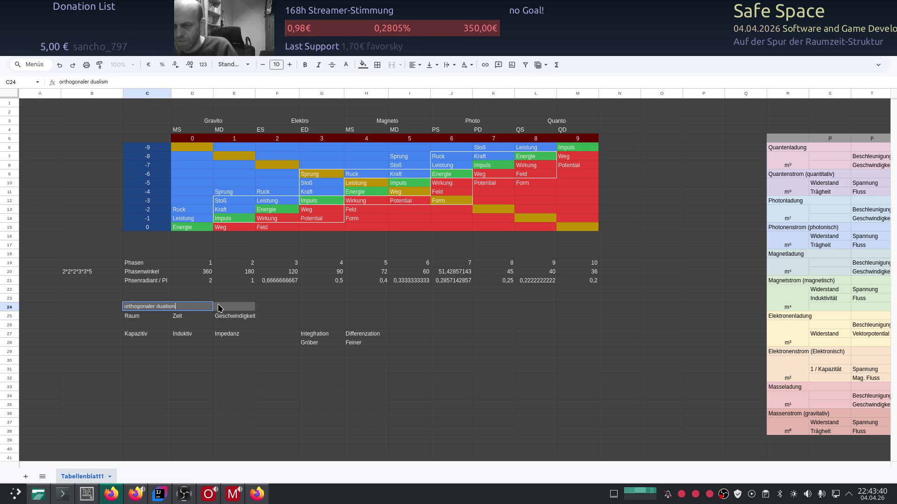
drag(176, 306, 110, 305)
key(ctrl+z)
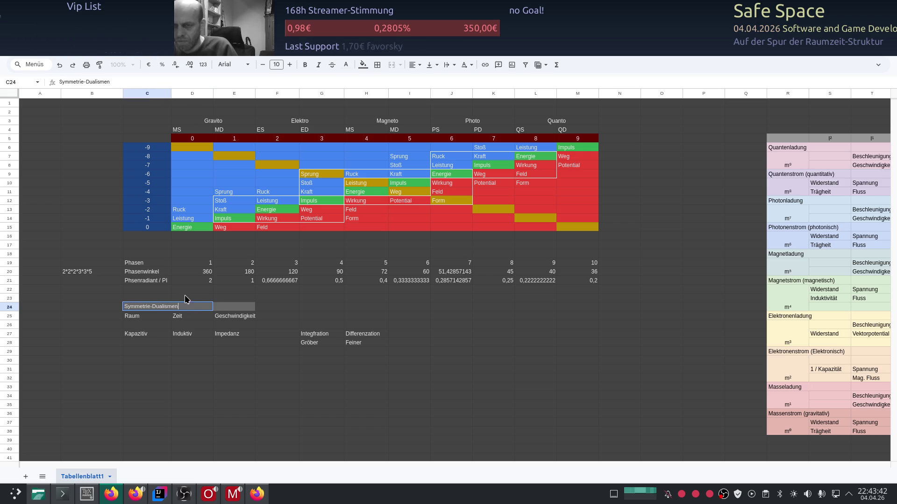
key(Return)
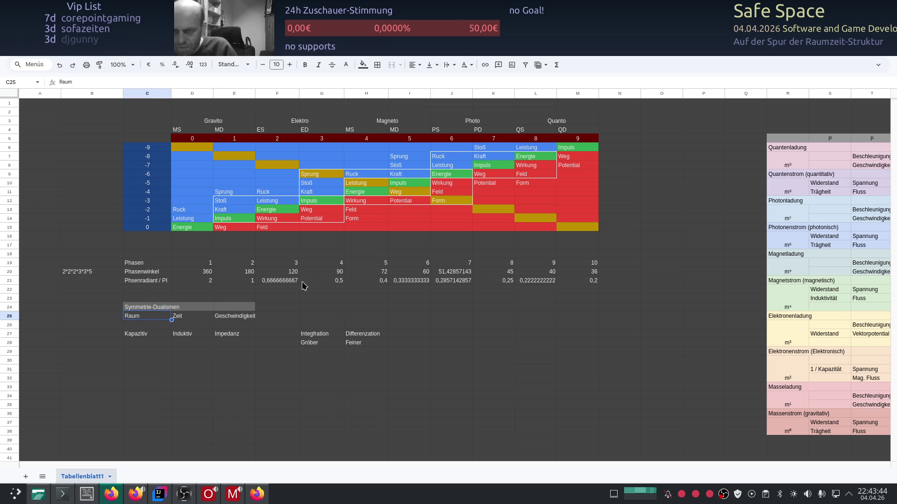
key(alt+Tab)
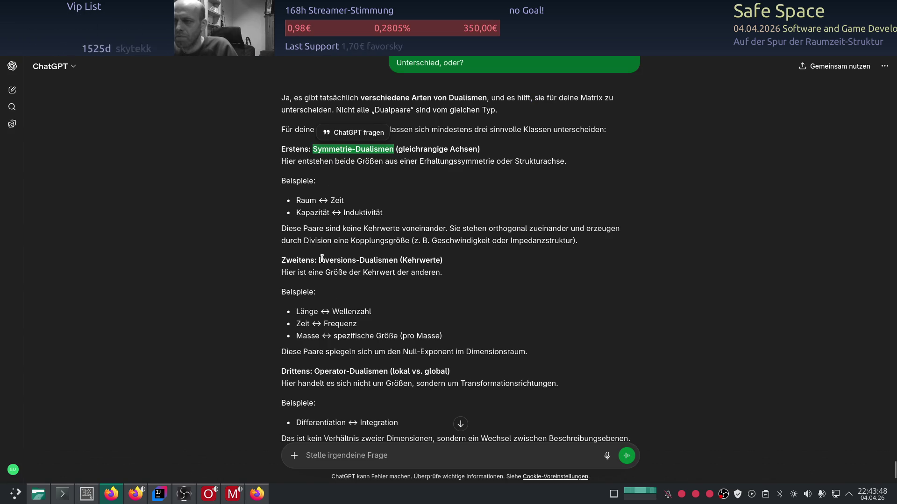
- Copy the term 'Inversions-Dualismen' from the ChatGPT answer and return to the spreadsheet
drag(319, 260, 397, 261)
right_click(399, 266)
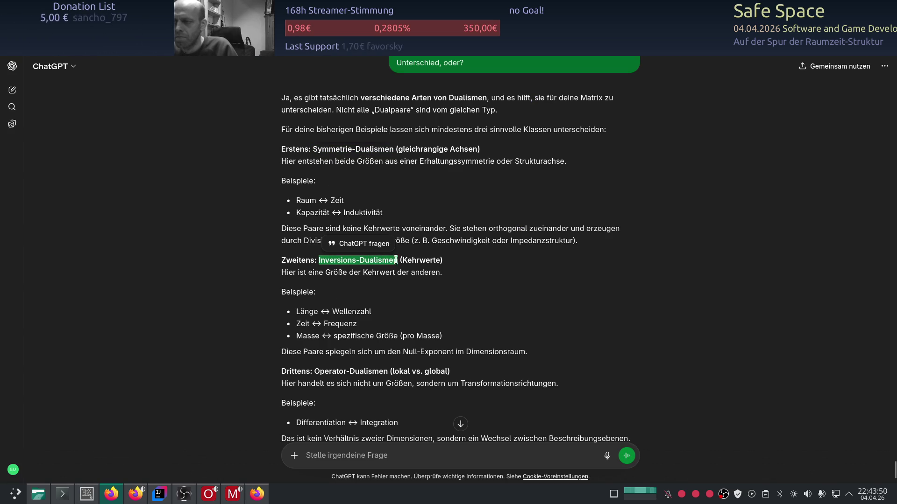
click(400, 268)
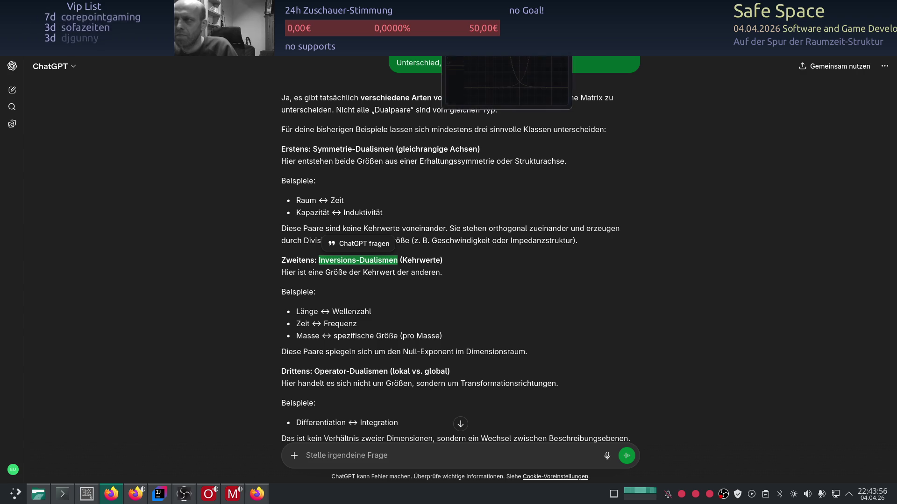
key(alt+Tab)
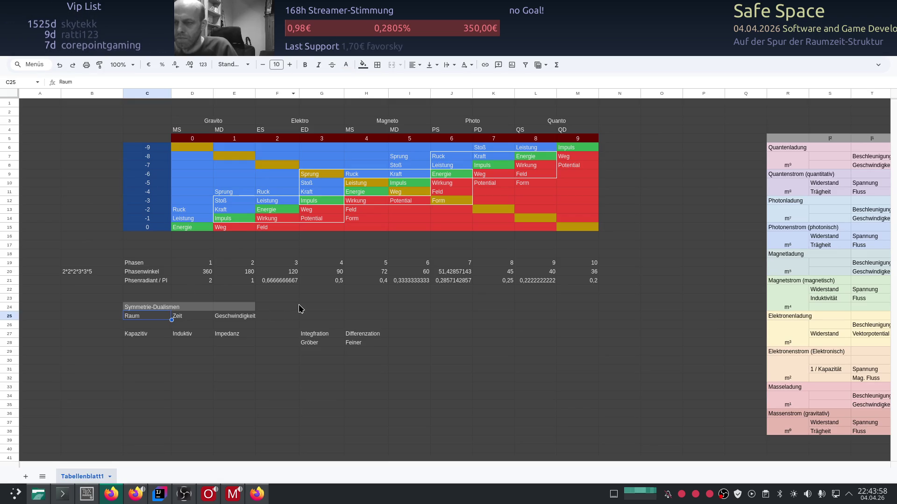
- Paste 'Inversions-Dualismen' as a new header into cell G24
click(312, 309)
key(ctrl+v)
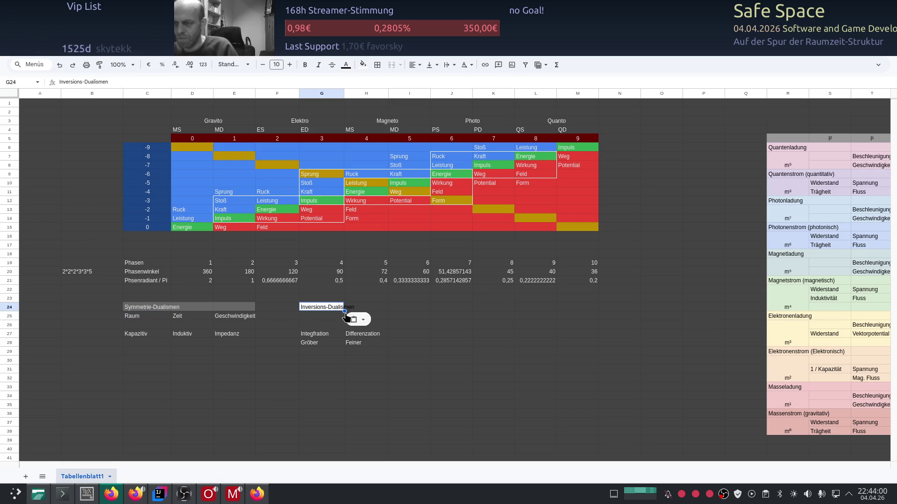
double_click(334, 304)
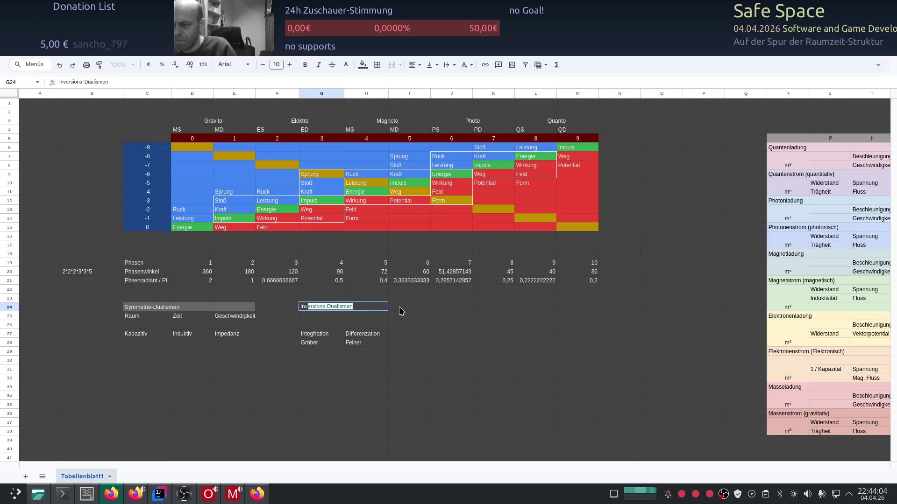
- Give the header block G24:I24 a gray fill matching the Symmetrie-Dualismen header
drag(410, 306, 319, 305)
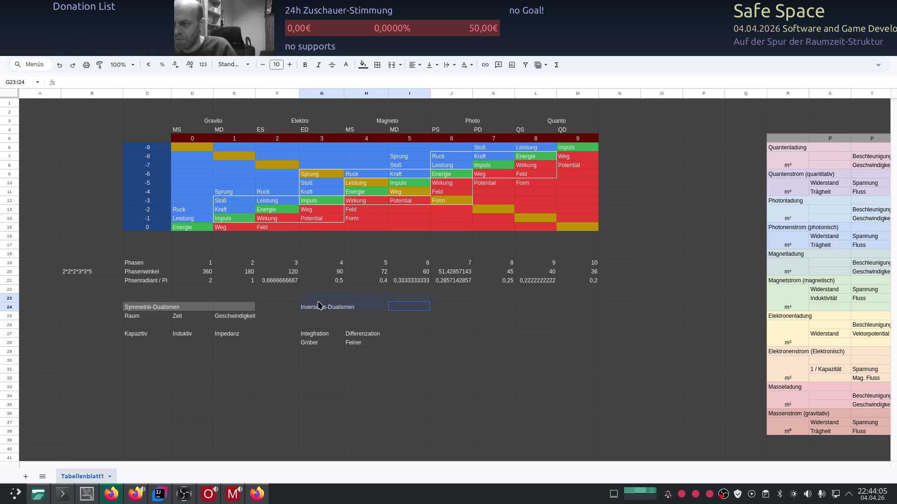
click(363, 64)
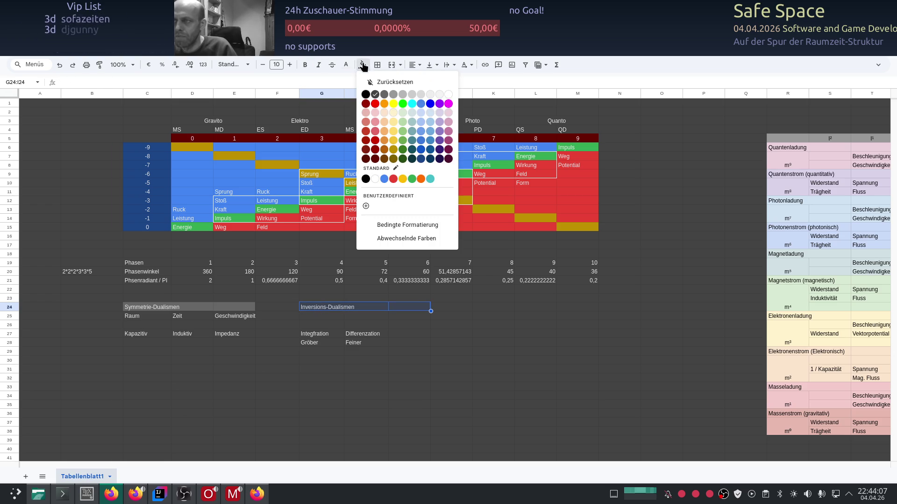
click(384, 98)
click(290, 324)
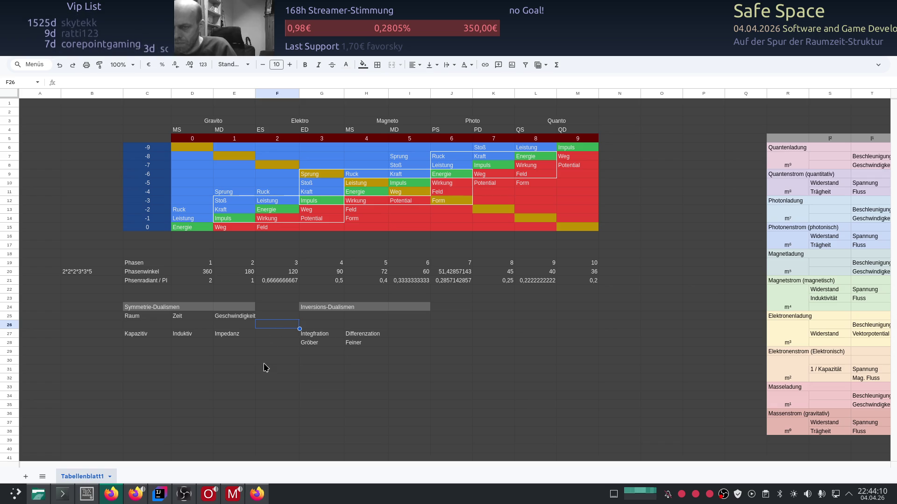
click(232, 305)
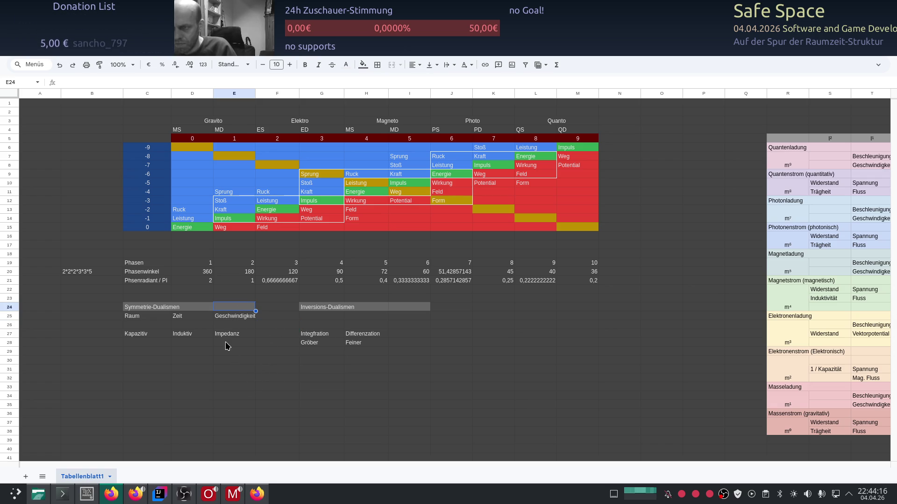
- Enter 'Feld' as a first label in cell E24 of the Symmetrie-Dualismen header
double_click(229, 308)
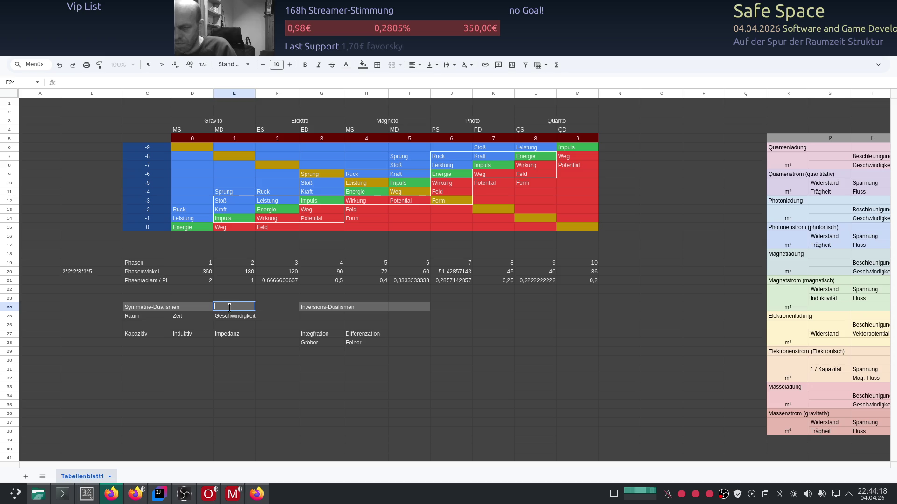
text(Feld)
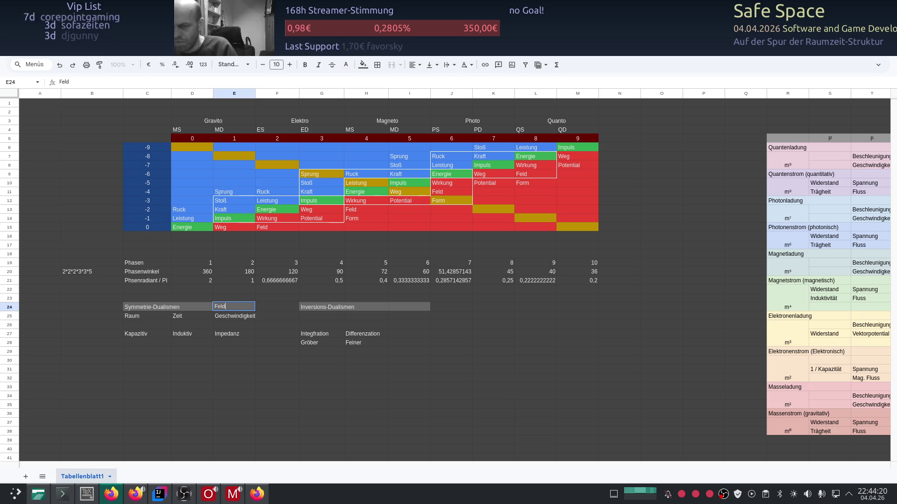
key(Return)
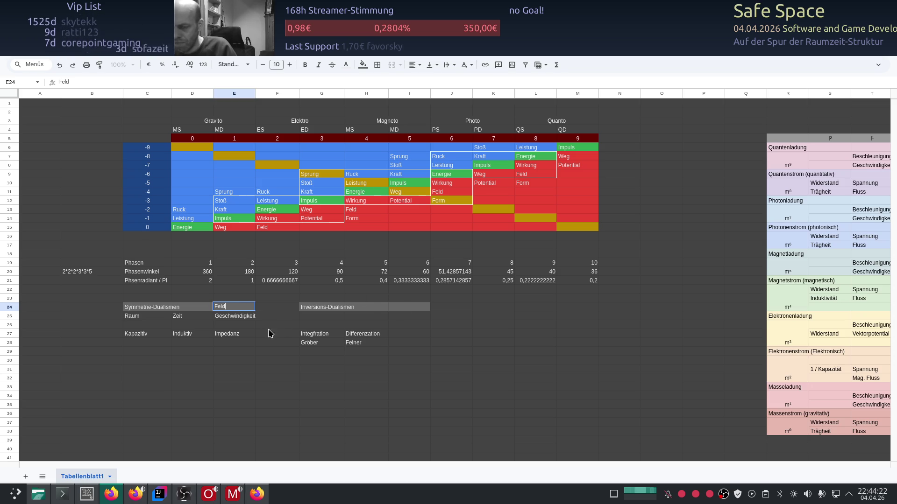
click(274, 326)
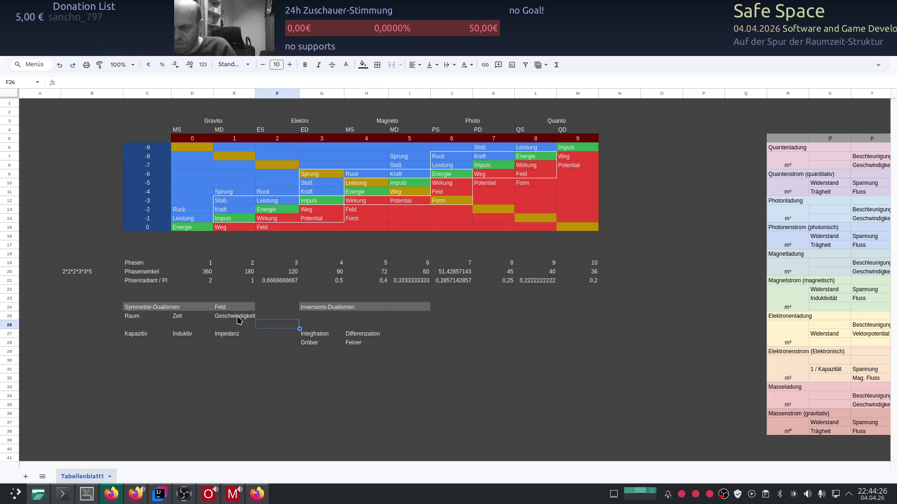
click(269, 345)
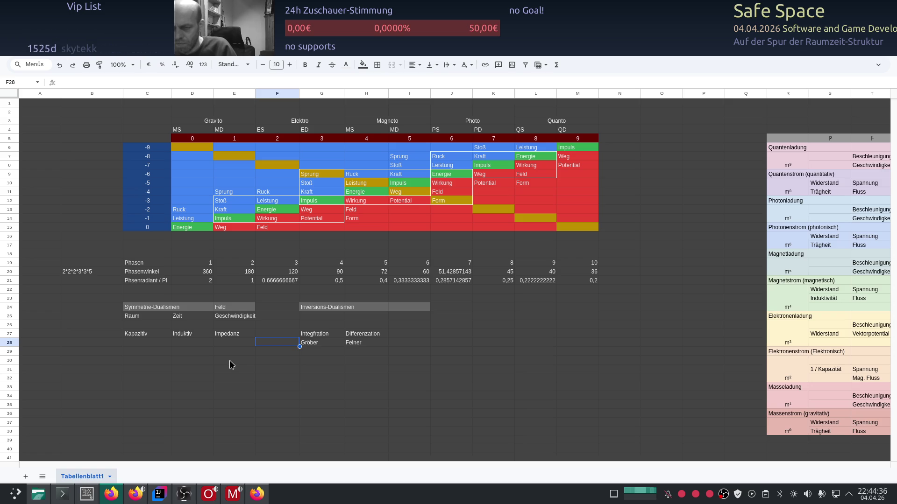
- Change the E24 label to 'Struktur', check it, then switch to ChatGPT
double_click(229, 306)
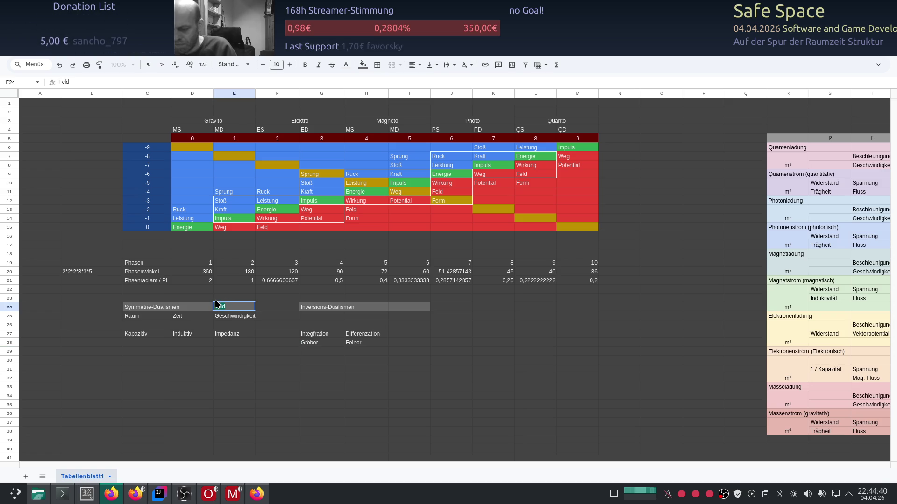
text(Struc)
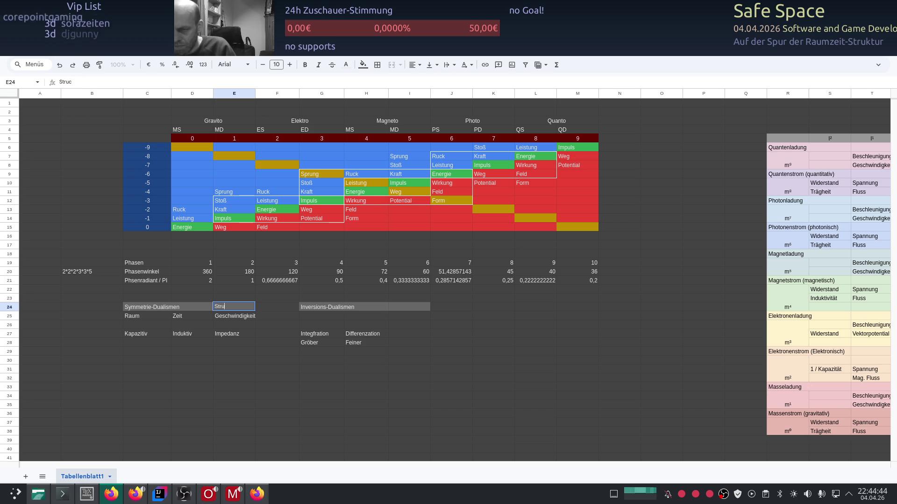
text(ru)
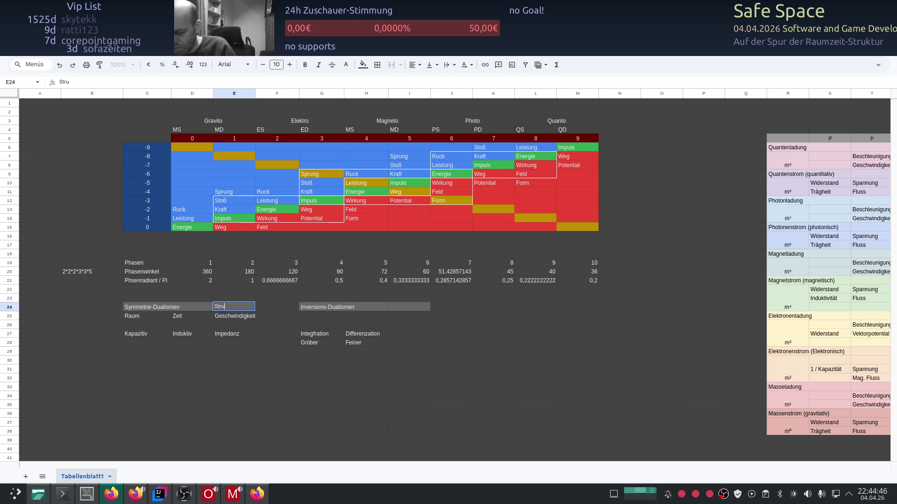
text(ktur)
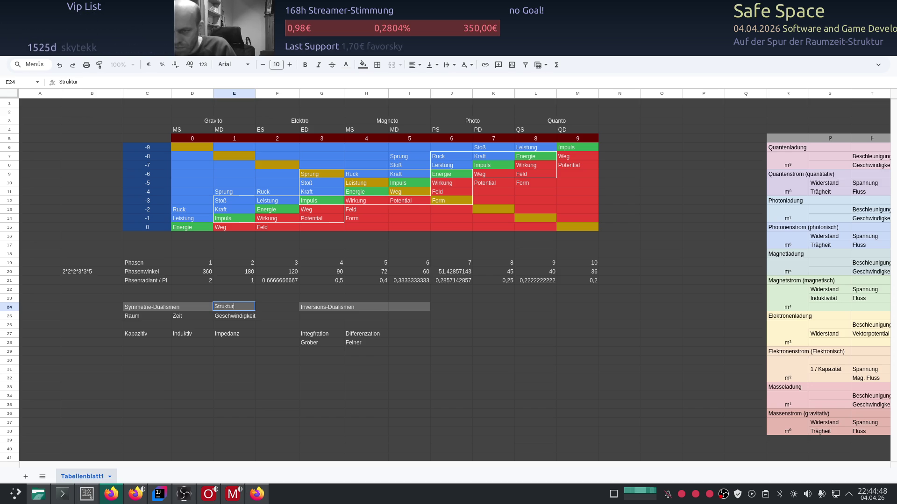
key(Return)
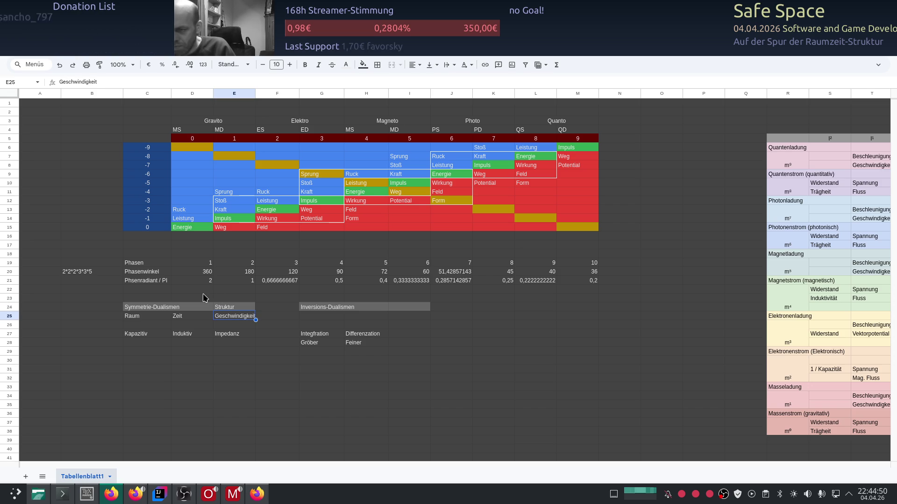
click(239, 309)
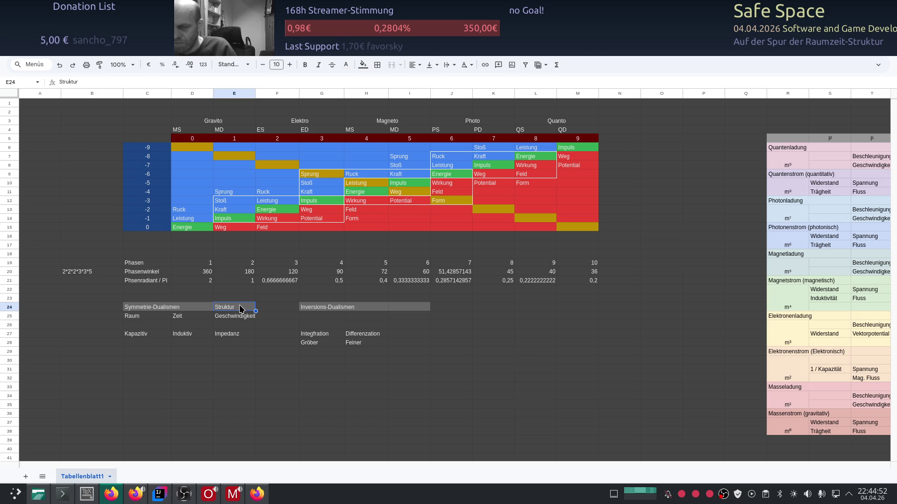
click(251, 335)
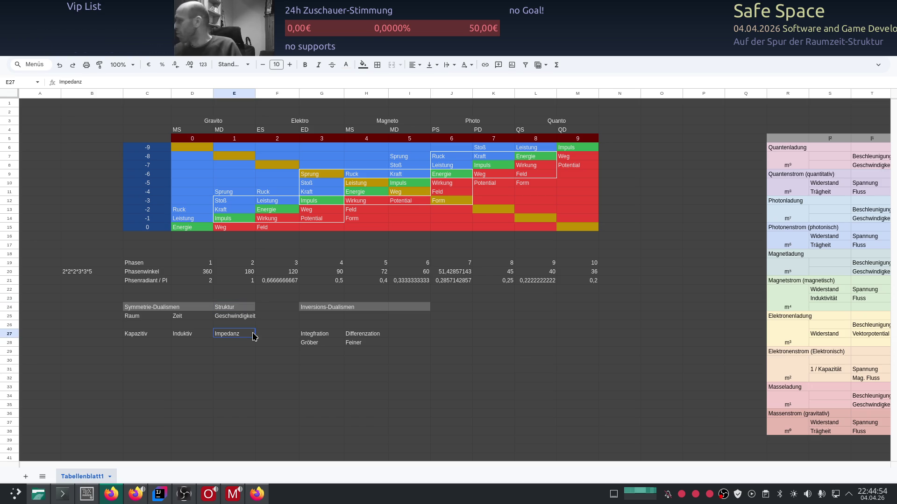
key(alt+Tab)
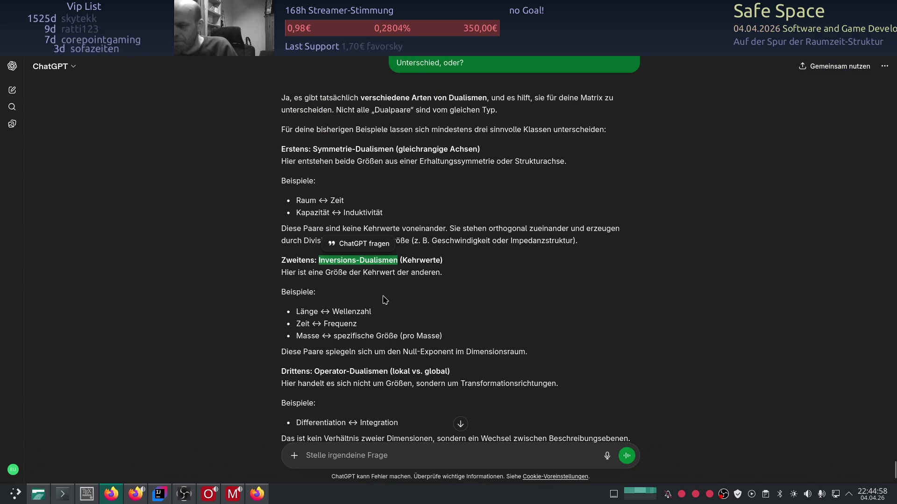
scroll(330, 285, down, 3)
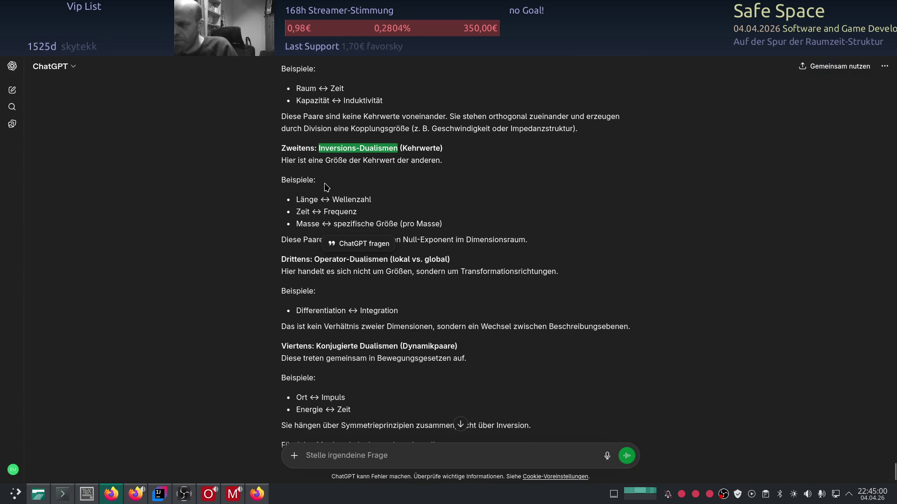
scroll(337, 231, up, 2)
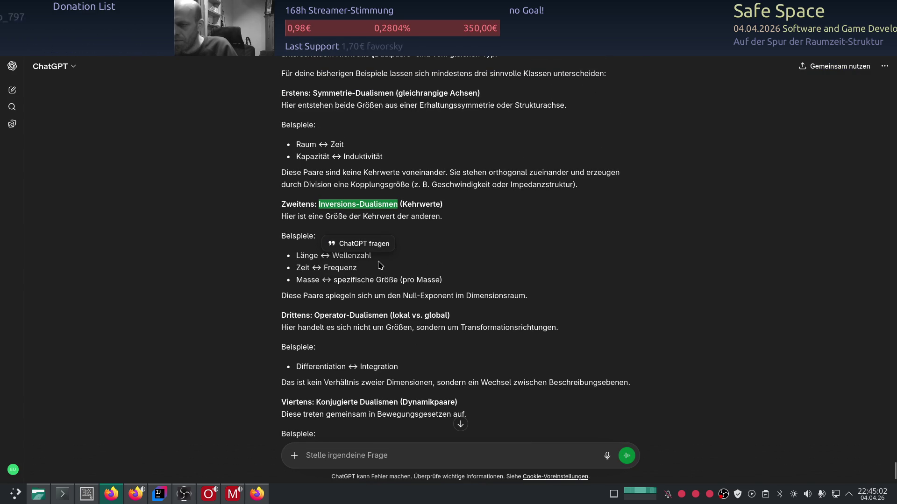
- Select the 'Zeit ↔ Frequenz' inversion example in ChatGPT and return to the spreadsheet
click(353, 266)
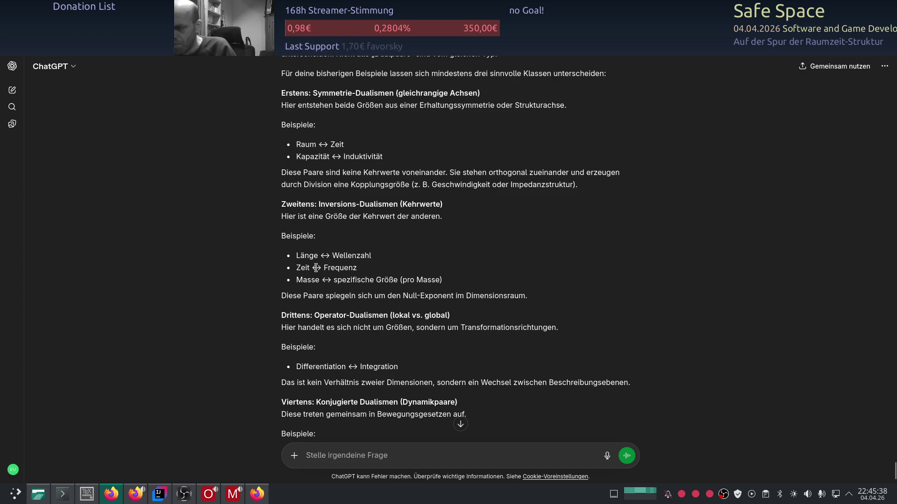
drag(296, 267, 364, 271)
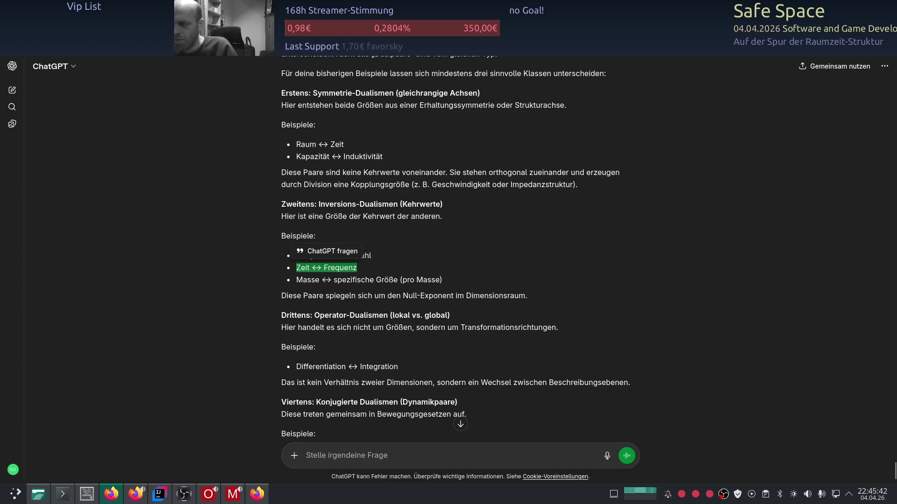
key(alt+Tab)
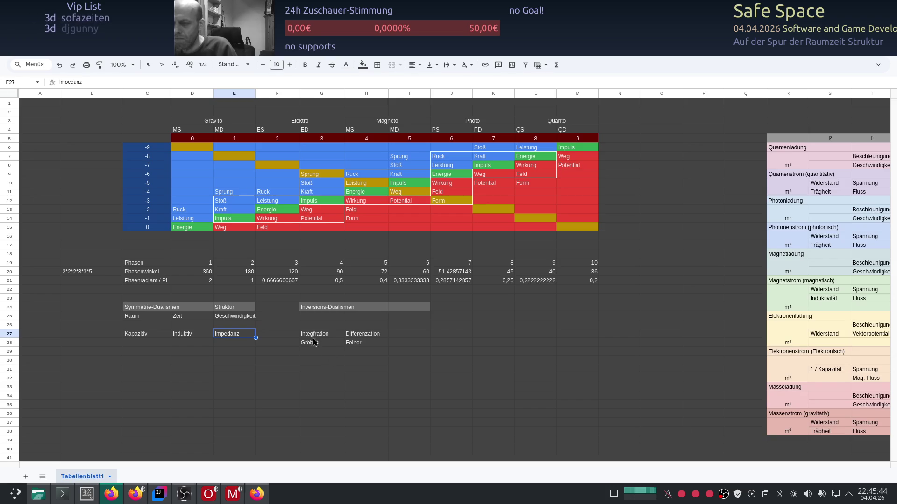
- Enter the dual pair Zeit and Frequenz in G25:H25 under Inversions-Dualismen
click(314, 317)
text(Z)
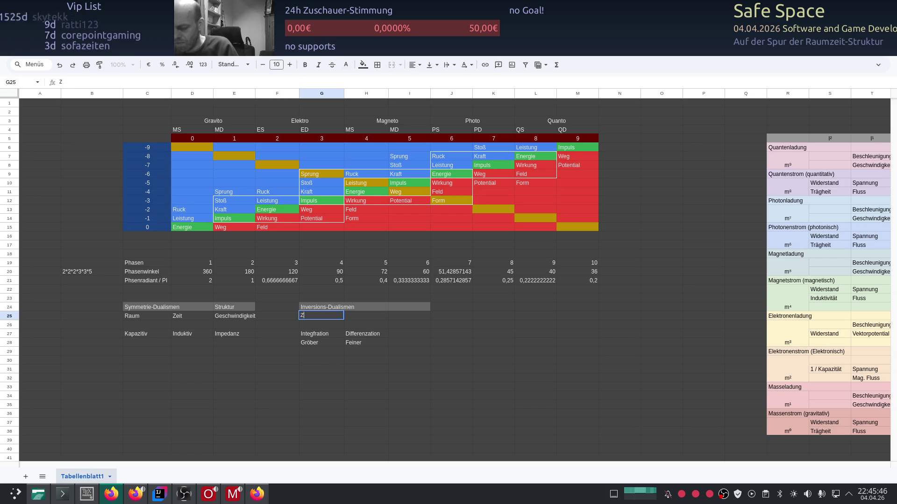
text(eit)
key(Tab)
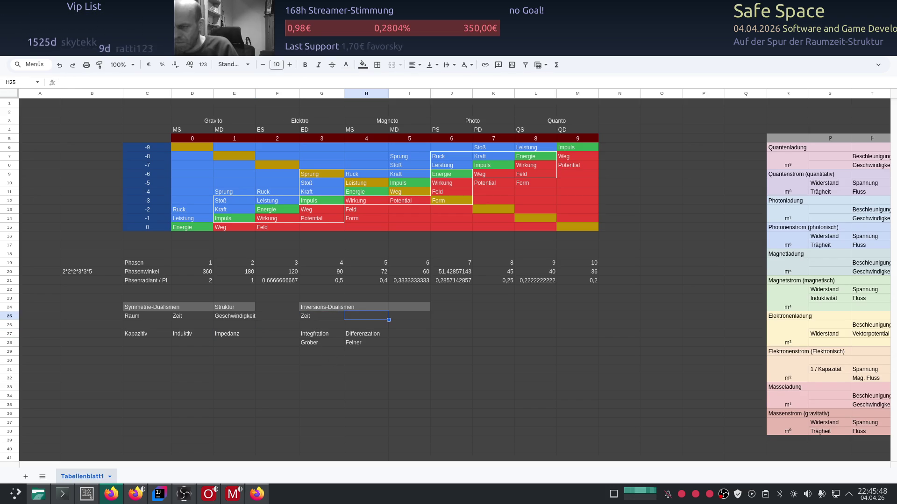
text(Fre)
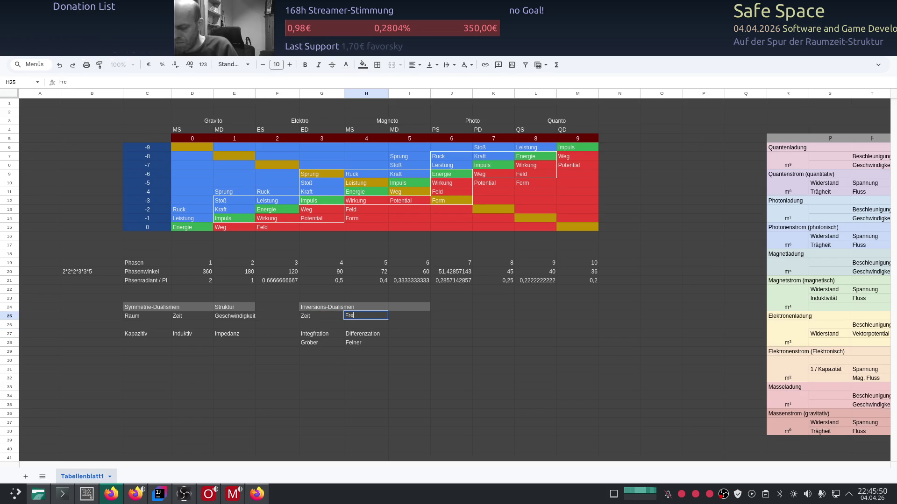
text(quenz)
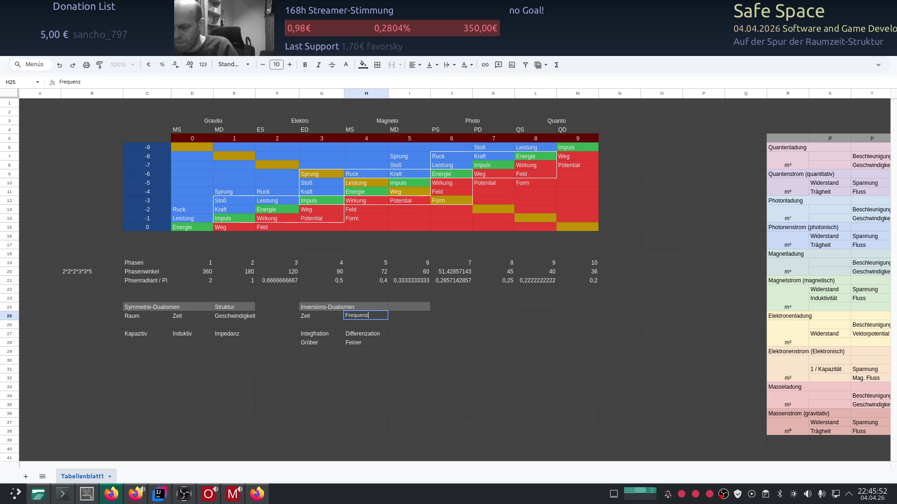
key(Tab)
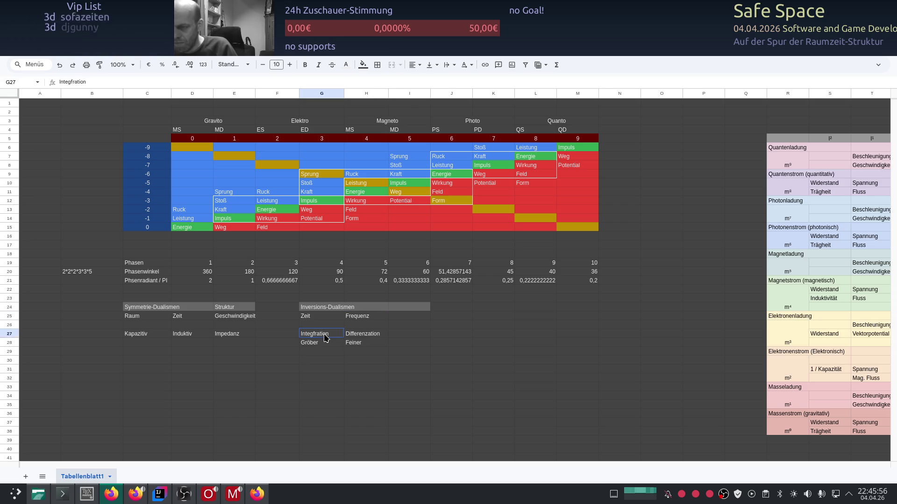
- Clear the leftover Integration and Differenzation entries in G27:H28
drag(323, 338, 371, 344)
key(Delete)
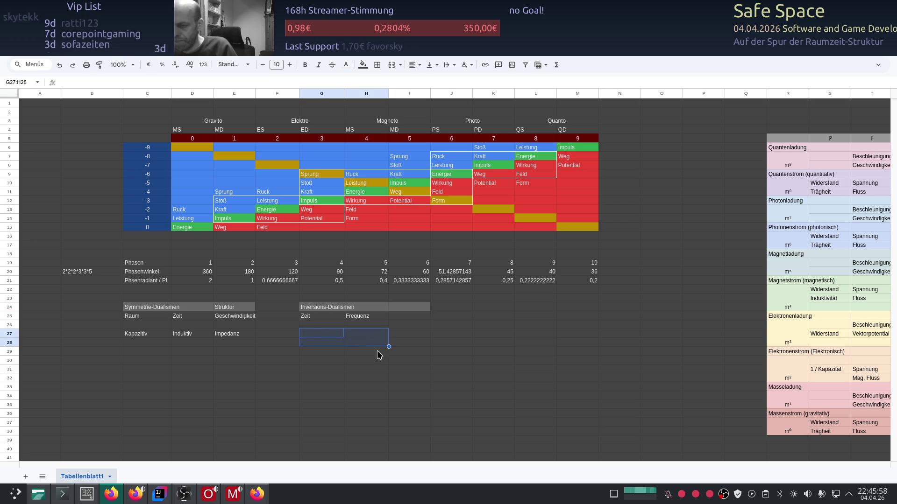
click(360, 351)
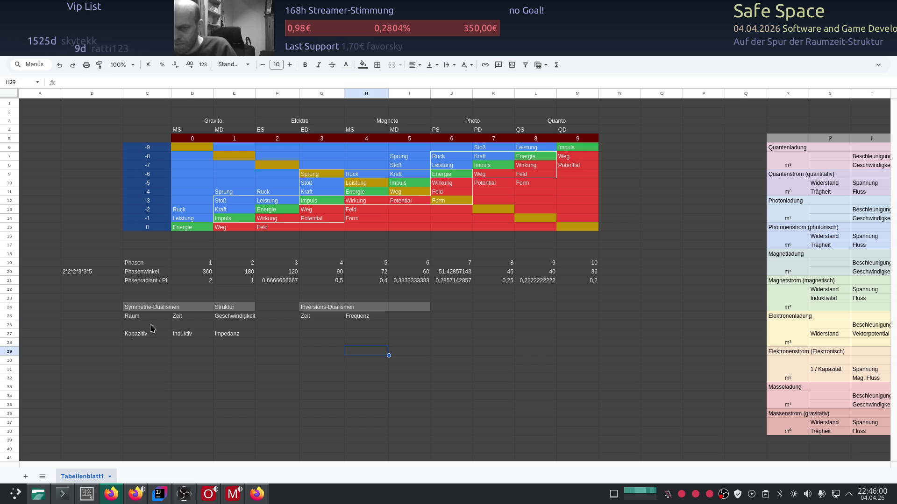
- Move the Kapazitiv, Induktiv, Impedanz row up from row 27 to row 26
drag(144, 334, 251, 339)
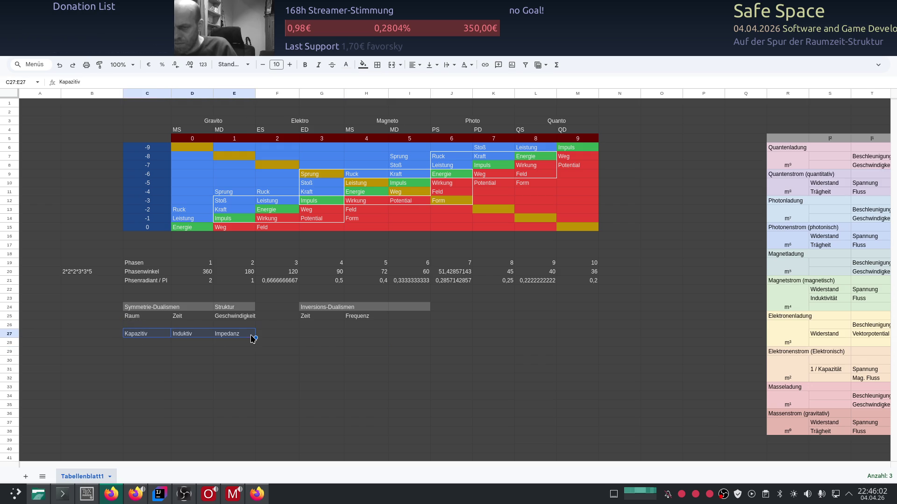
key(ctrl+c)
click(140, 325)
key(ctrl+v)
click(142, 335)
drag(141, 336, 249, 335)
key(Delete)
click(278, 342)
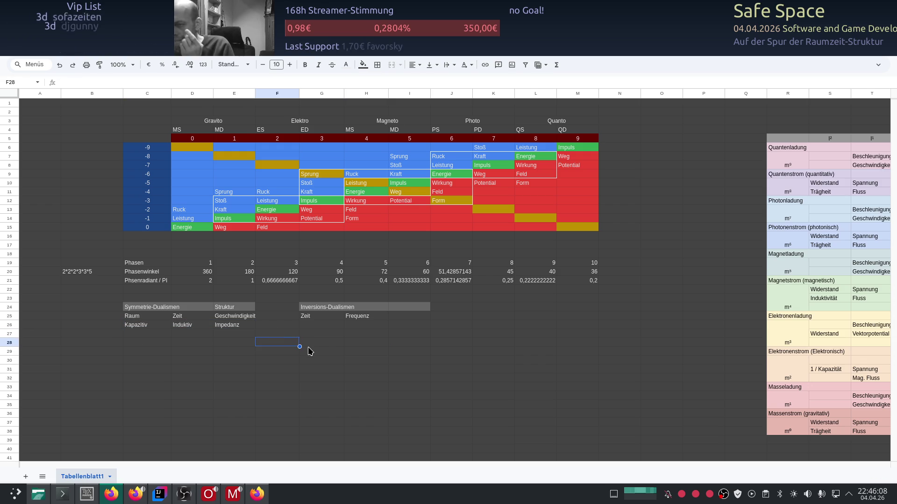
- Copy the Symmetrie-Dualismen block C24:E26 to K24, then switch to ChatGPT
key(alt+Tab)
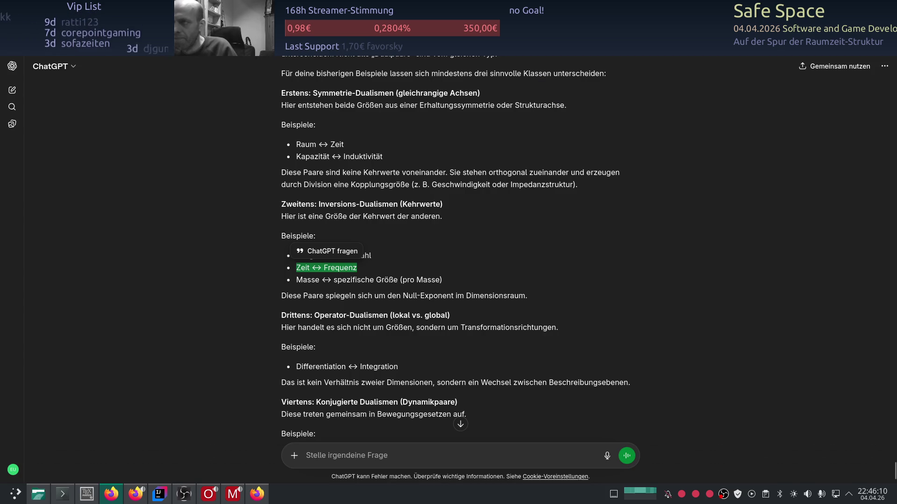
key(alt+Tab)
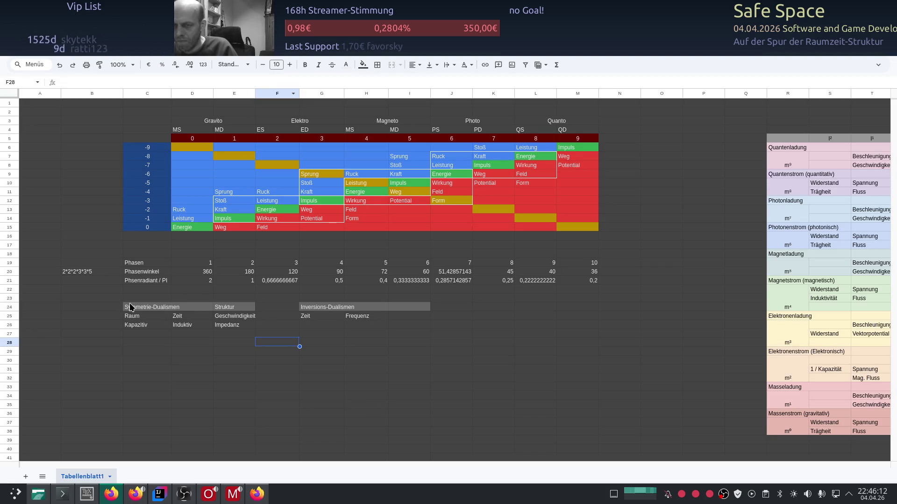
drag(133, 306, 235, 338)
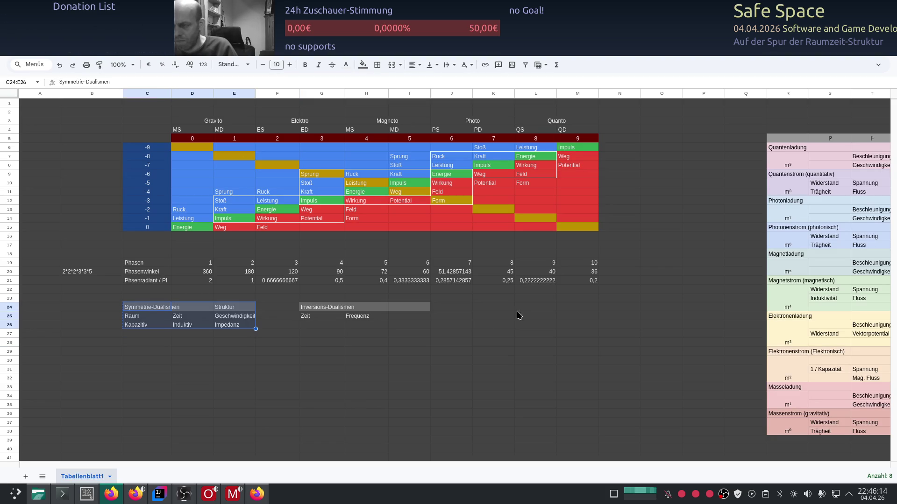
click(484, 311)
key(ctrl+v)
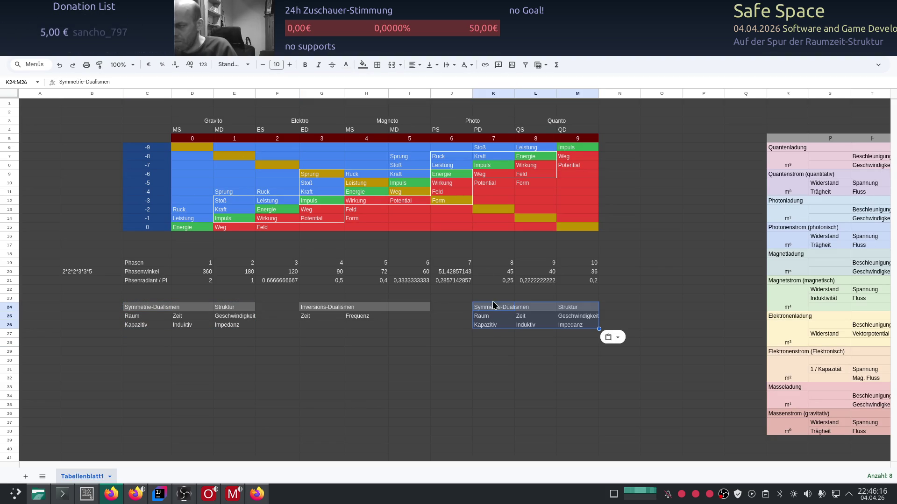
key(alt+Tab)
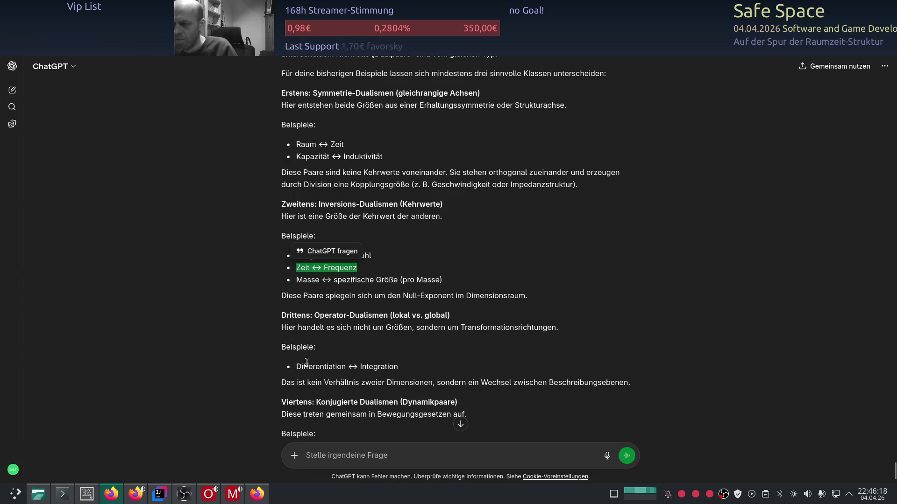
scroll(274, 271, down, 3)
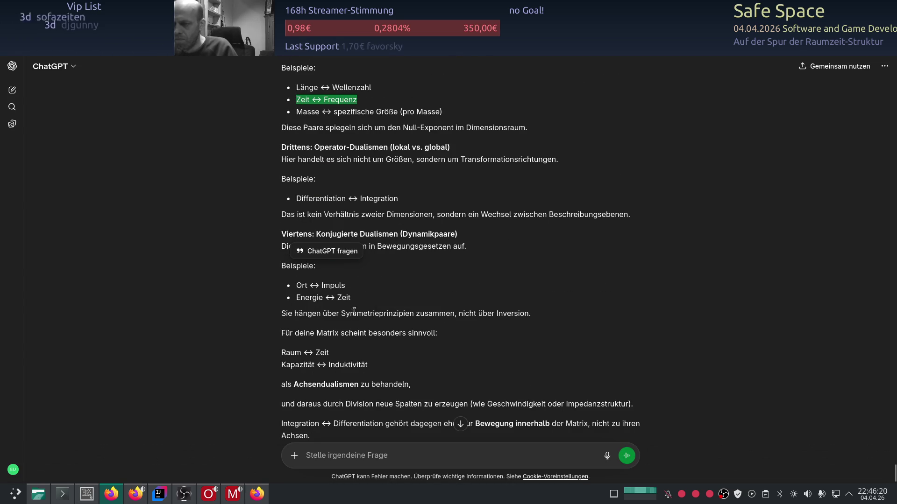
- Select the 'Operator-Dualismen' heading in the ChatGPT answer and return to the spreadsheet
click(338, 327)
scroll(322, 280, up, 2)
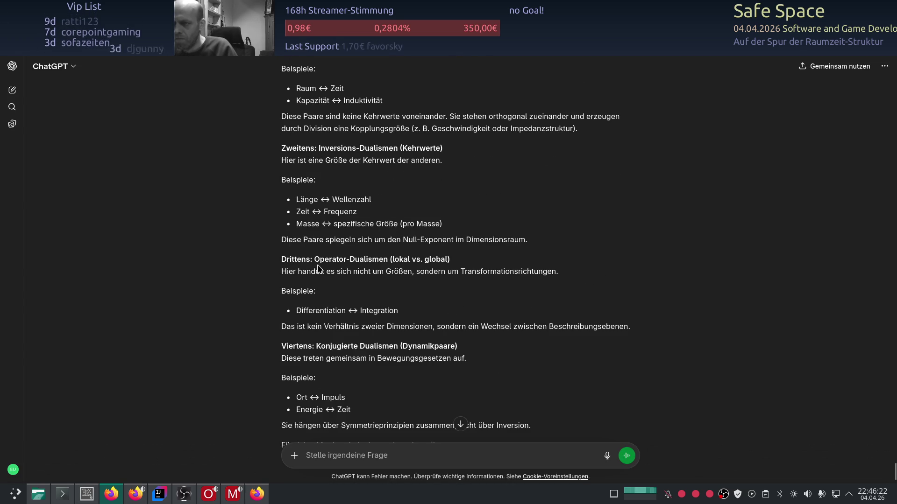
drag(314, 259, 390, 261)
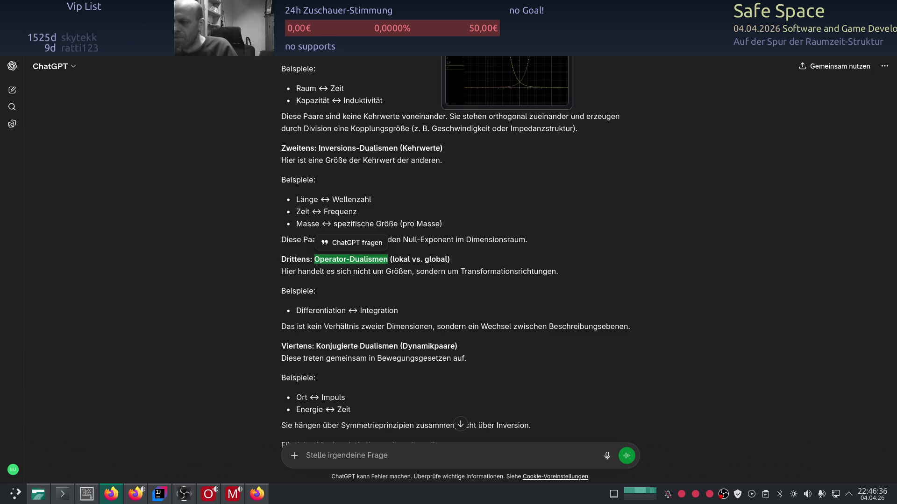
key(alt+Tab)
key(alt+Tab)
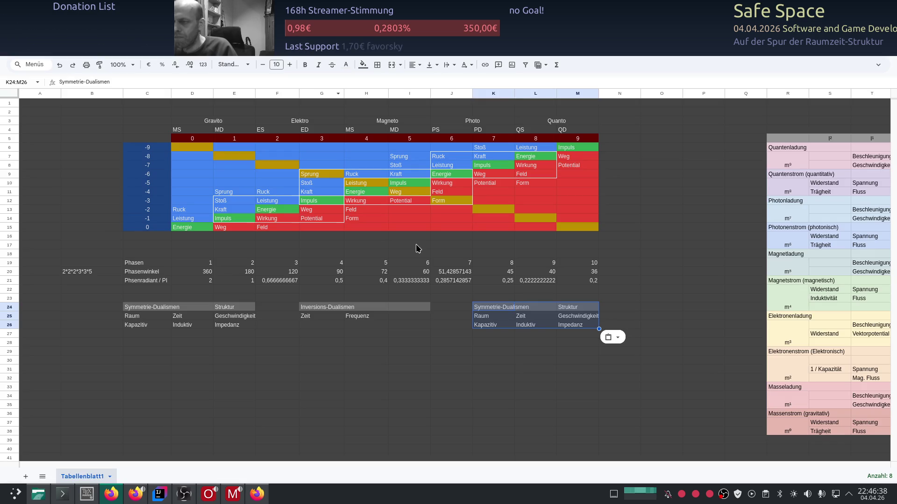
- Retitle the copied block in K24 from Symmetrie-Dualismen to 'Operator-Dualismen'
click(500, 307)
double_click(500, 306)
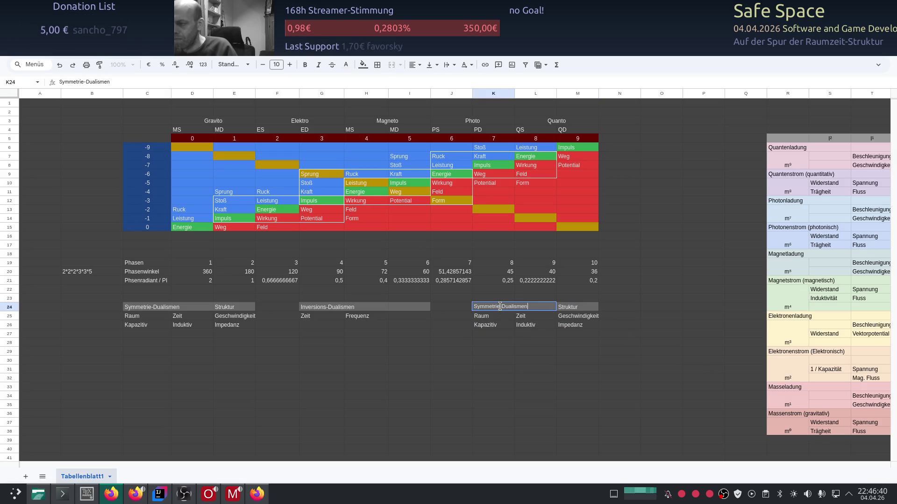
triple_click(506, 307)
text(Operator-Dualismen)
key(Return)
- Clear the copy's Struktur heading in M24 and fetch 'Differentiation ↔ Integration' from ChatGPT
click(567, 312)
key(Delete)
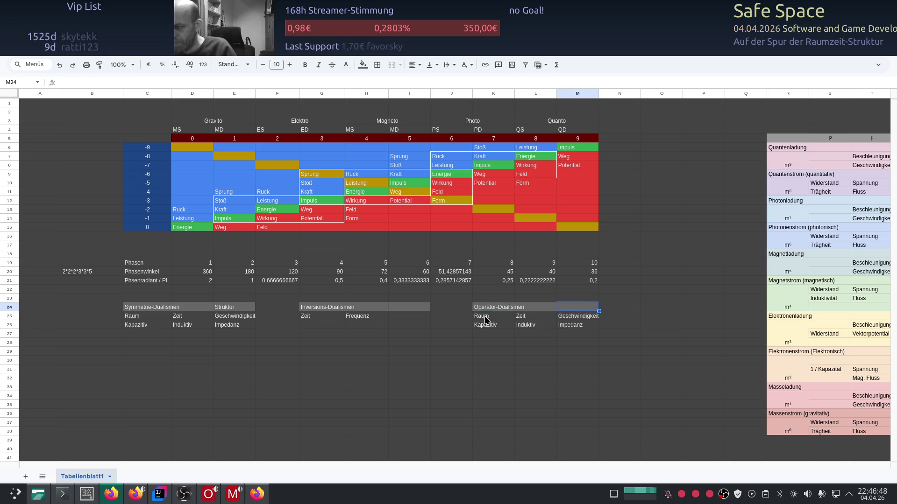
key(alt+Tab)
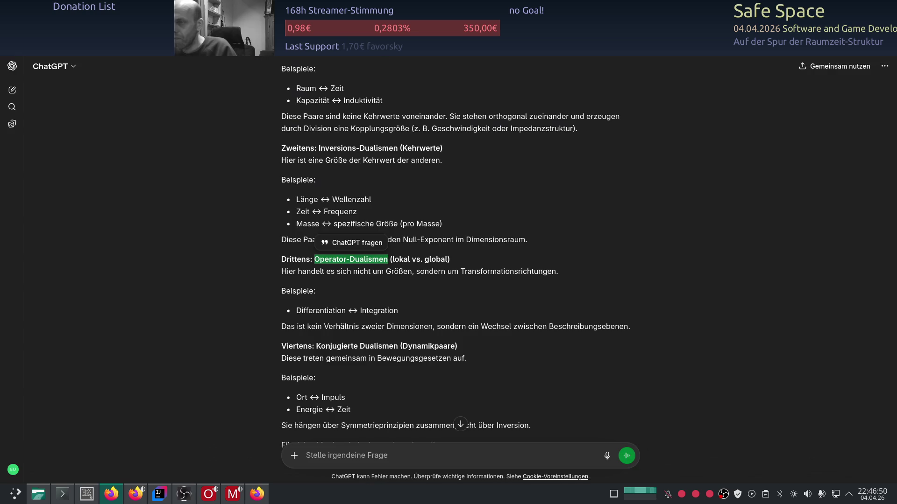
drag(299, 311, 398, 311)
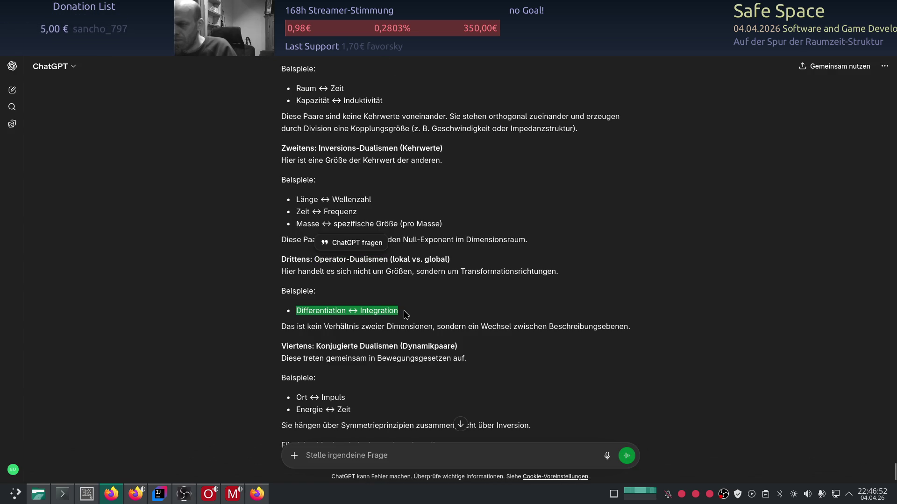
key(alt+Tab)
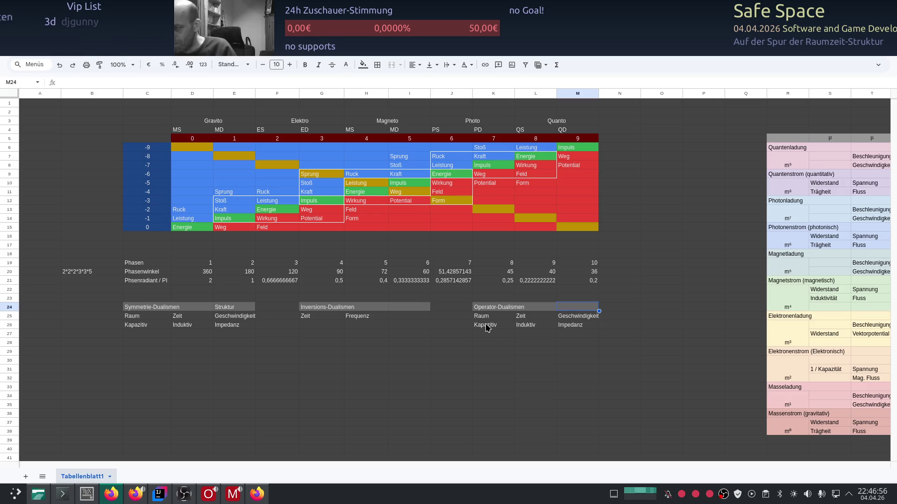
- Replace Kapazitiv in K26 with 'Integration', reordering the pasted Differentiation ↔ Integration text
double_click(486, 326)
key(ctrl+a)
key(ctrl+v)
drag(506, 326, 561, 329)
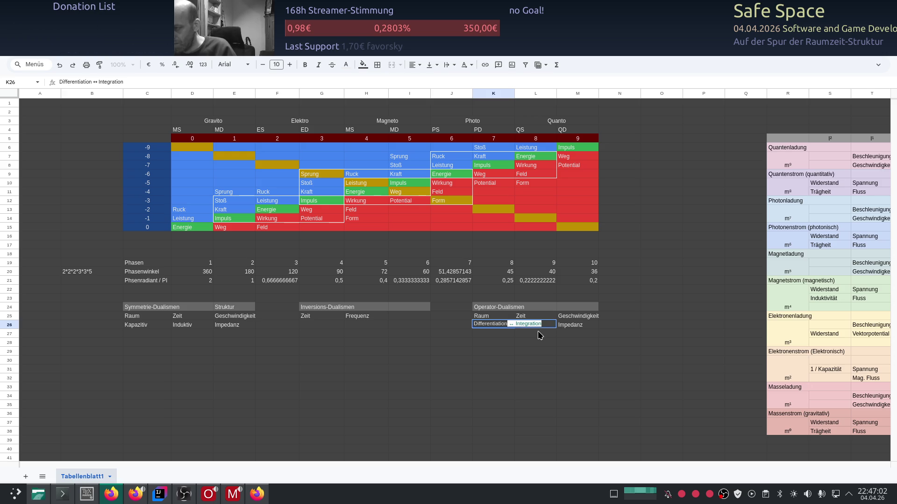
key(BackSpace)
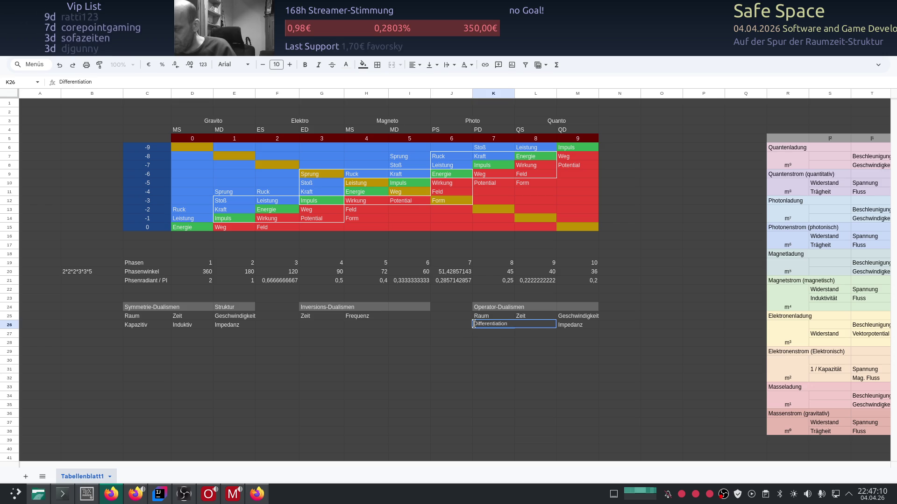
key(ctrl+v)
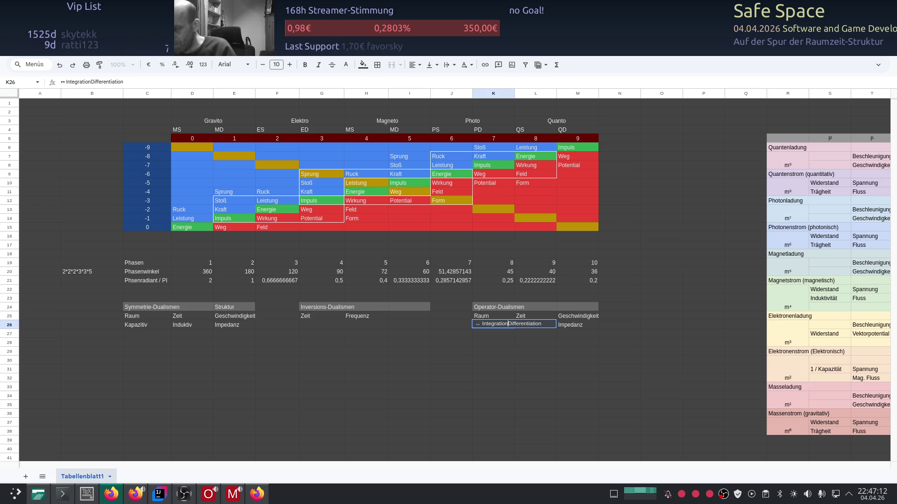
key(Left)
key(Left)
key(Left)
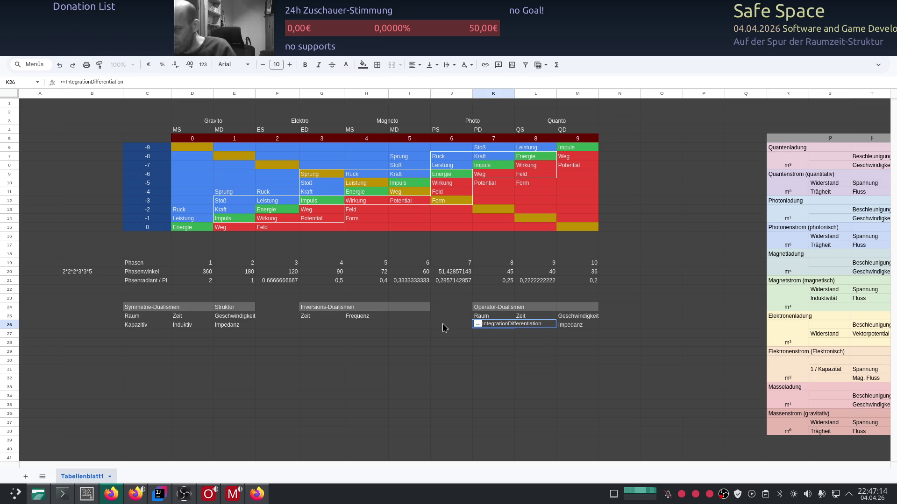
key(BackSpace)
key(BackSpace)
drag(533, 325, 518, 324)
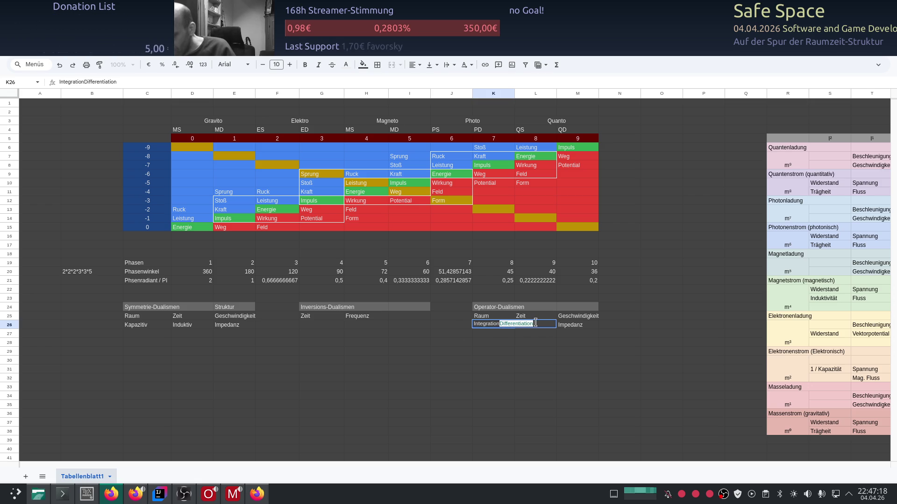
key(BackSpace)
key(Return)
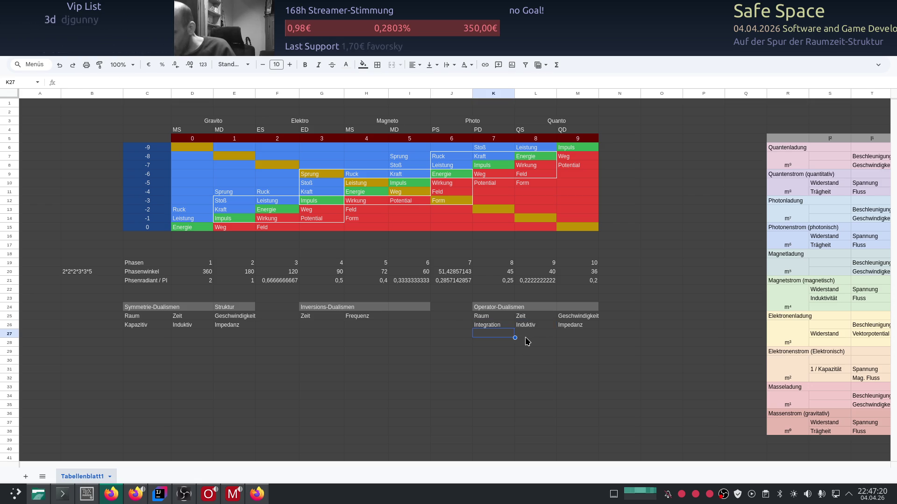
- Replace Induktiv in L26 with 'Differentiation' and clear the Impedanz entry in M26
double_click(522, 326)
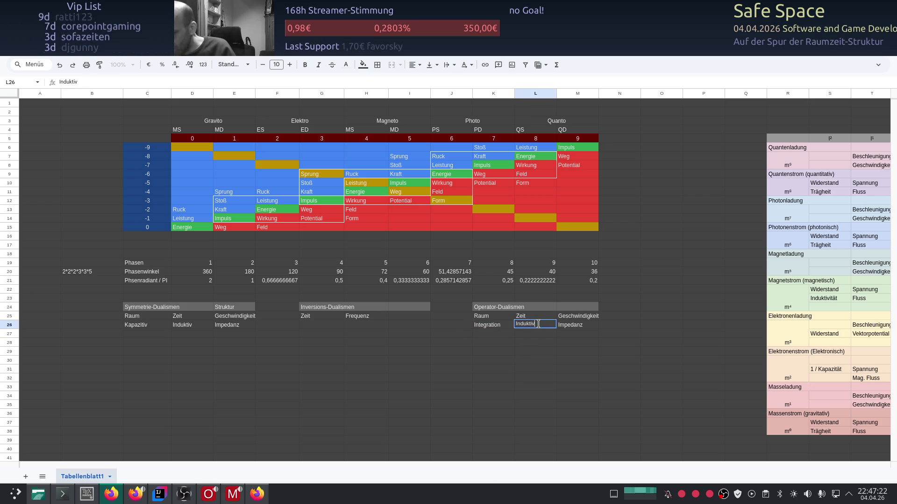
key(ctrl+v)
click(595, 327)
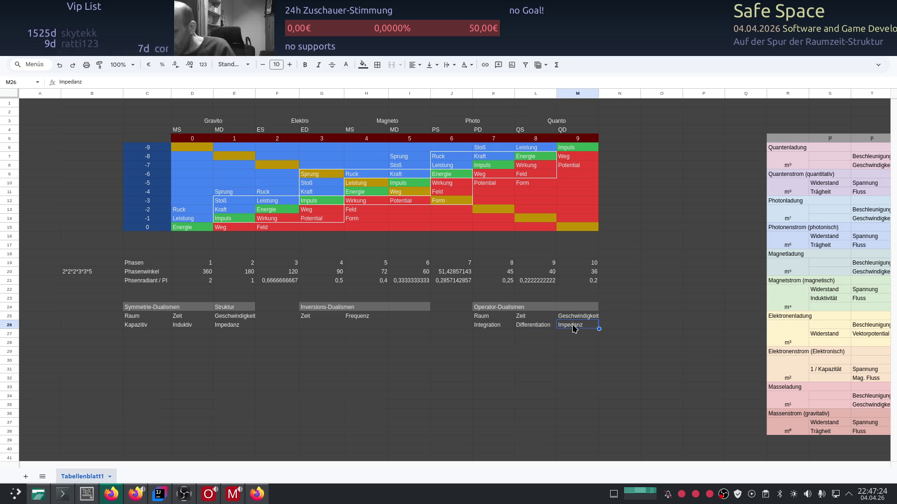
- Change Raum and Zeit in K25:L25 to Global and Local, drop Geschwindigkeit, then switch to ChatGPT
click(485, 318)
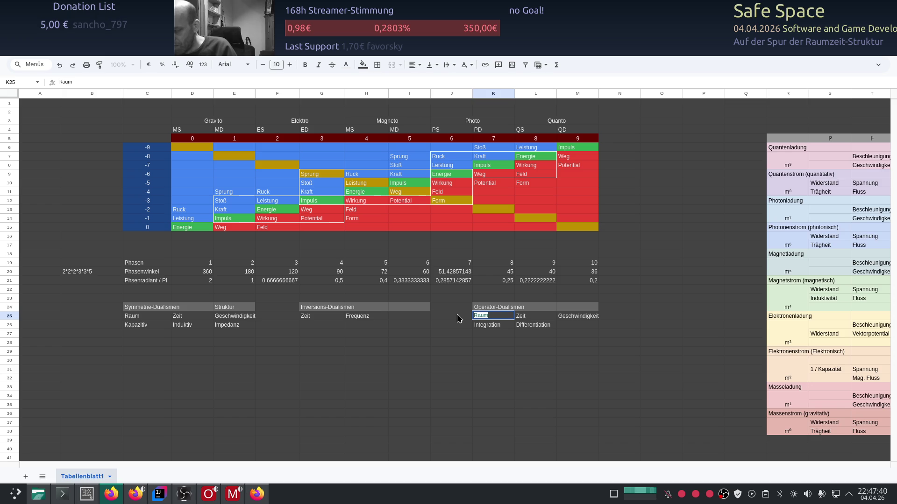
text(Global)
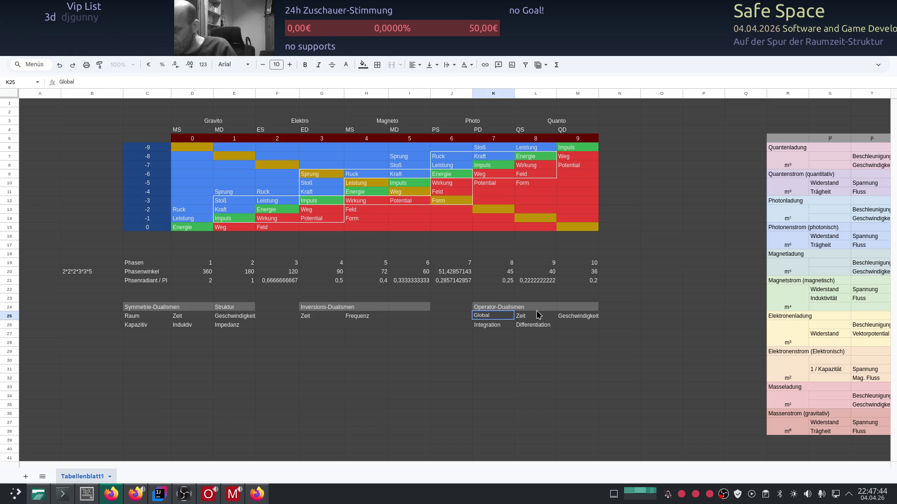
click(534, 313)
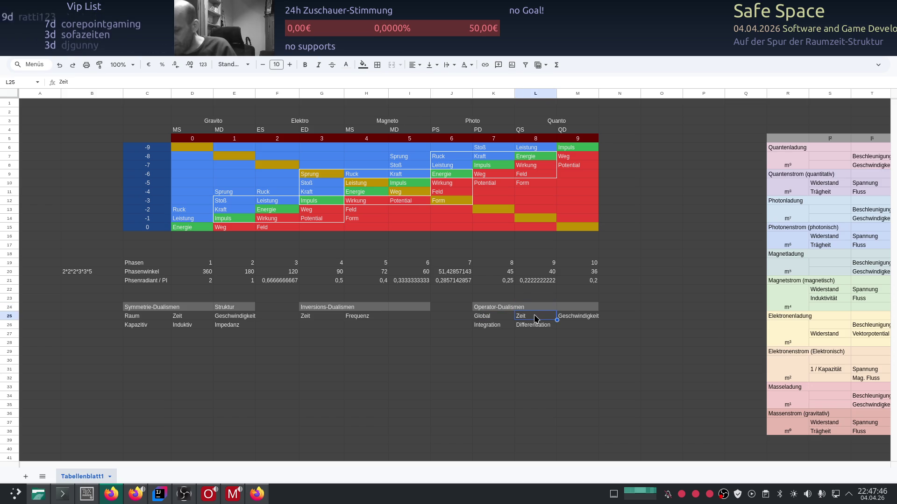
text(Local)
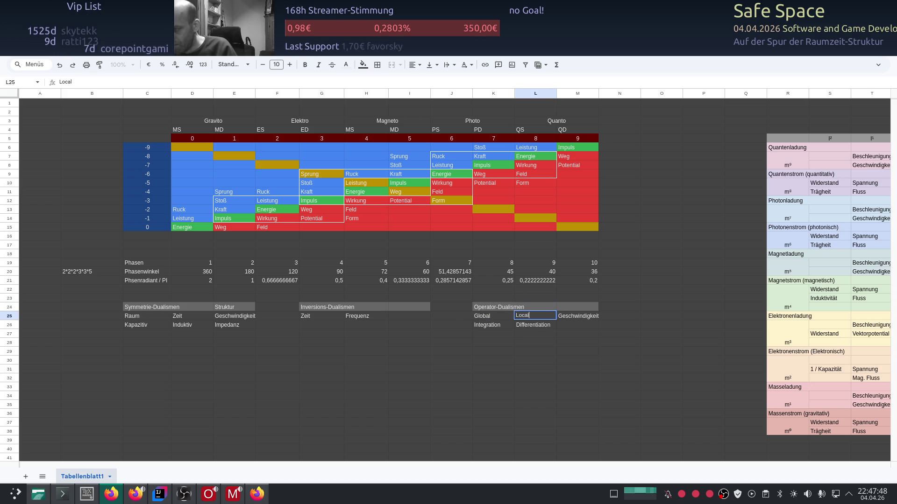
key(Return)
click(580, 317)
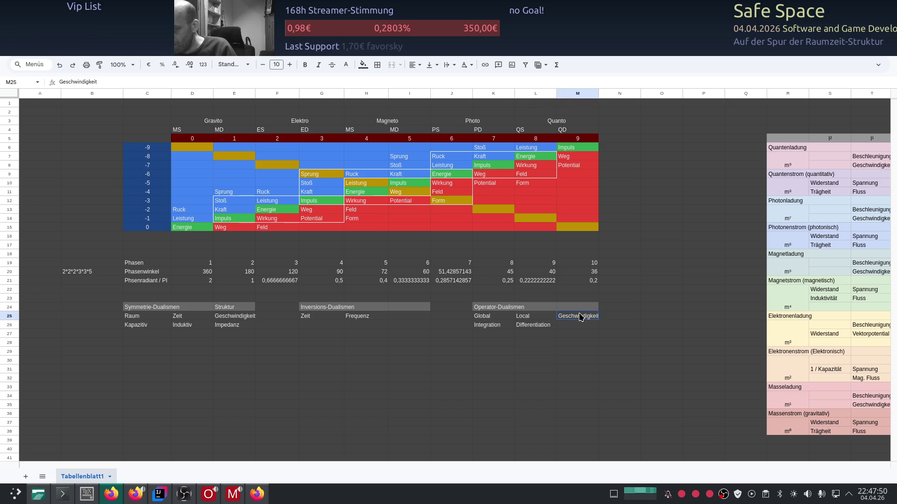
click(535, 351)
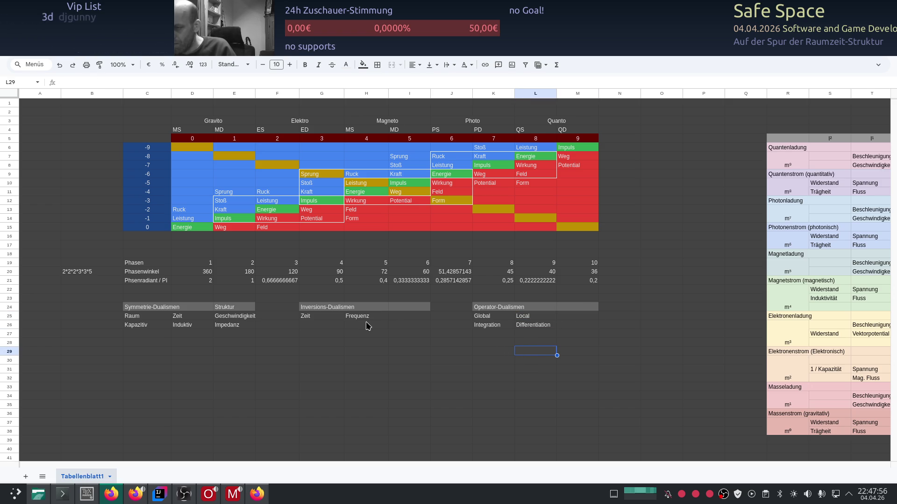
key(alt+Tab)
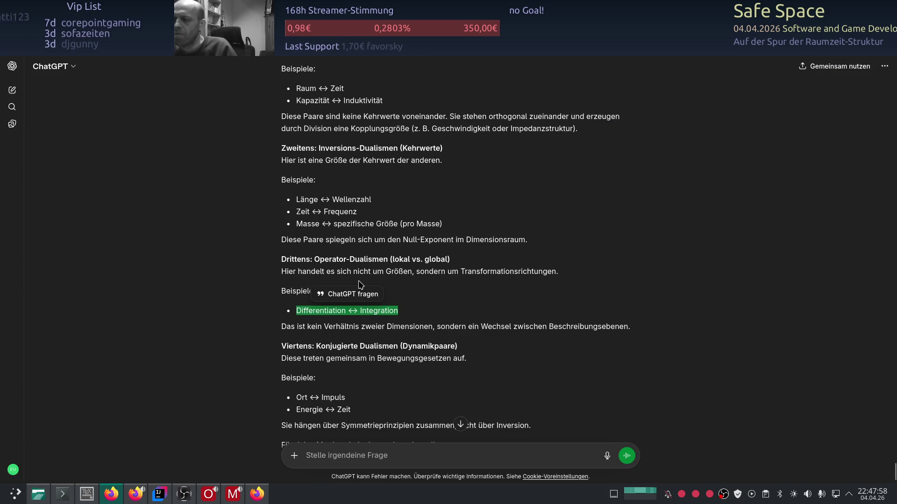
scroll(386, 152, down, 3)
scroll(391, 239, down, 1)
scroll(371, 249, up, 1)
scroll(355, 270, down, 1)
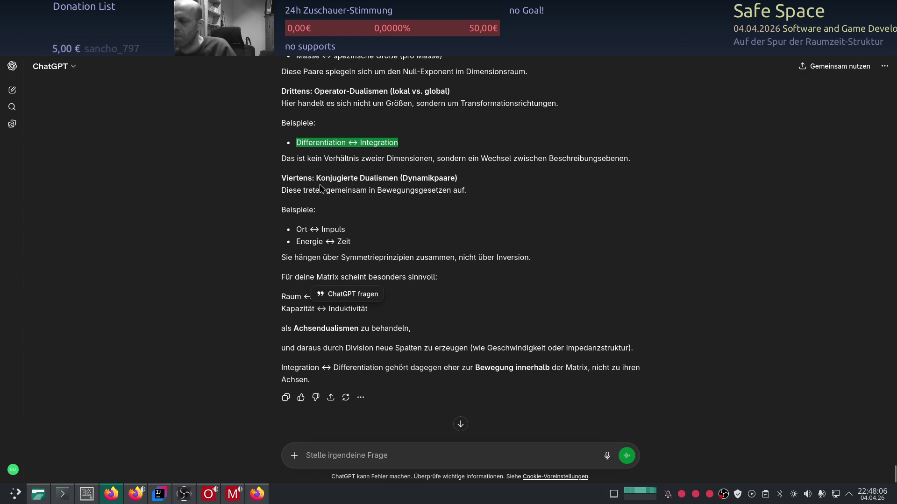
- Select the term 'Konjugierte Dualismen' in the ChatGPT answer and return to the spreadsheet
drag(316, 176, 398, 180)
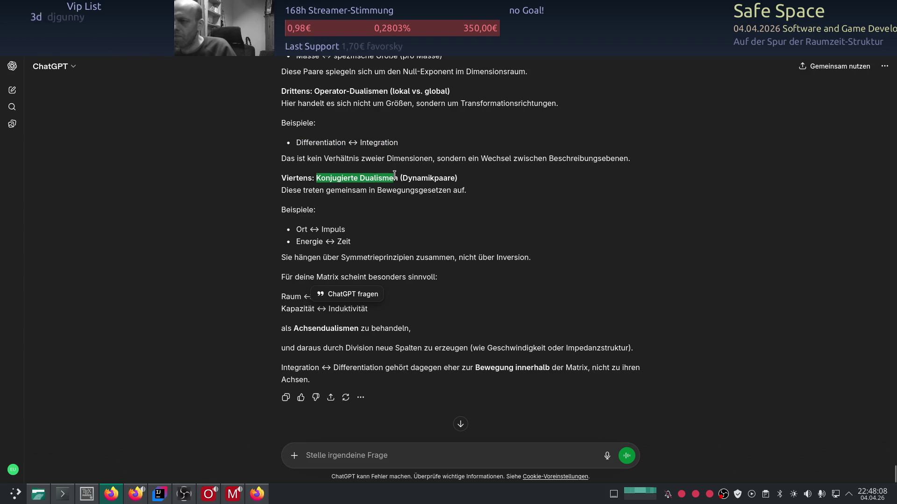
key(alt+Tab)
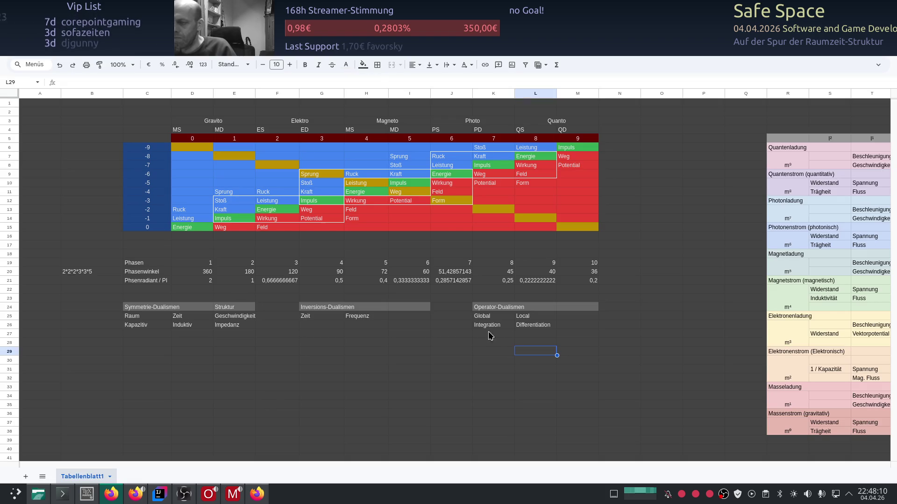
scroll(491, 335, down, 1)
- Copy the Operator-Dualismen block K24:M26 and paste a duplicate at C32
drag(478, 272, 594, 290)
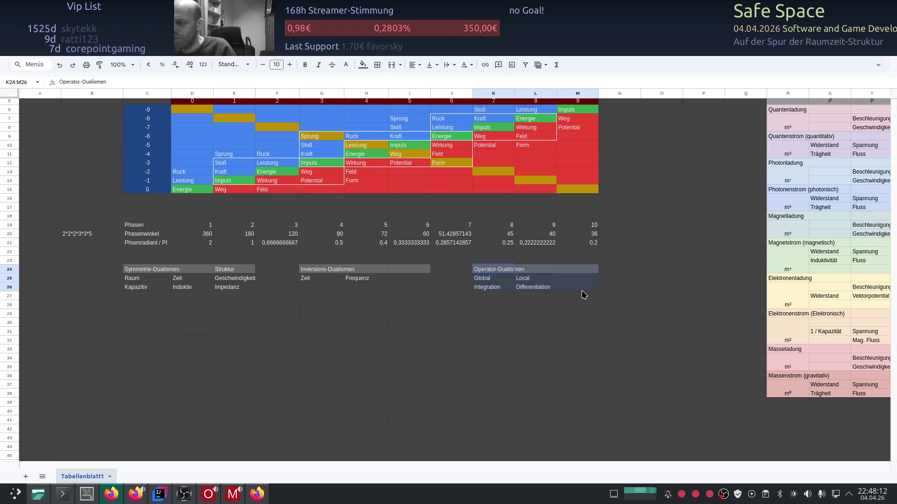
key(ctrl+c)
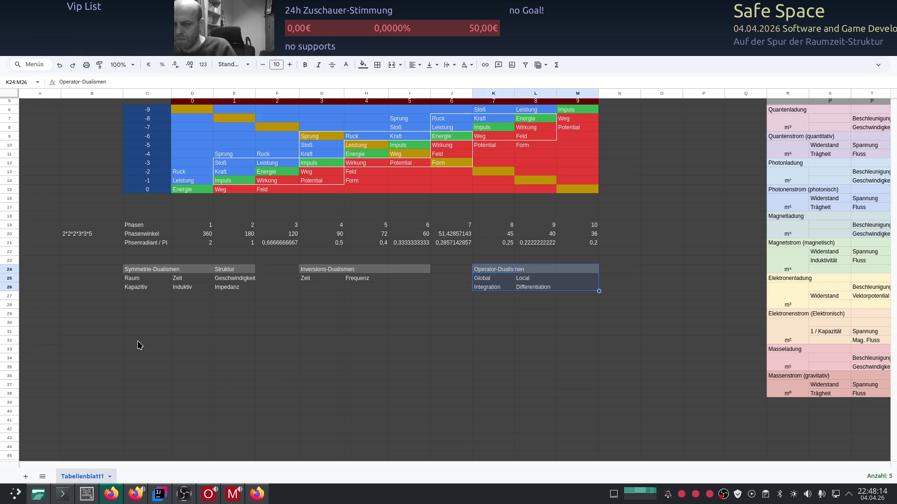
click(140, 342)
key(ctrl+v)
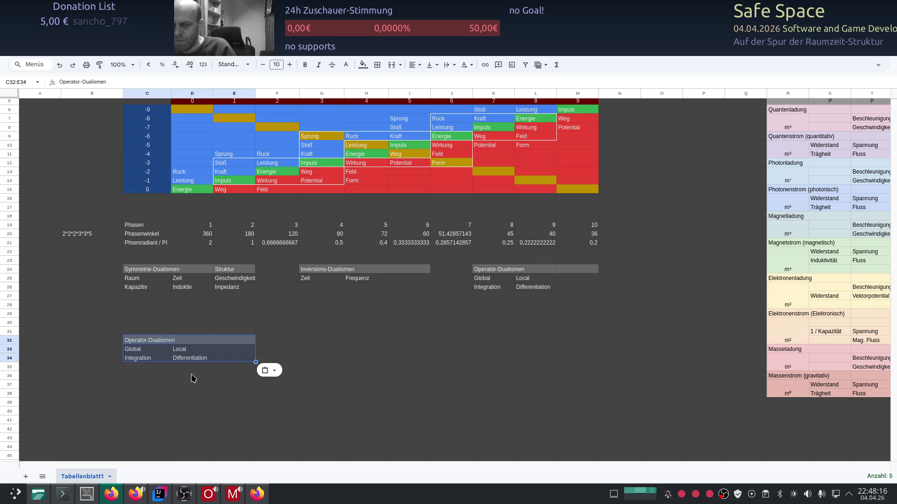
- Fetch 'Konjugierte Dualismen' from ChatGPT as the C32 title, then switch back to ChatGPT
key(alt+Tab)
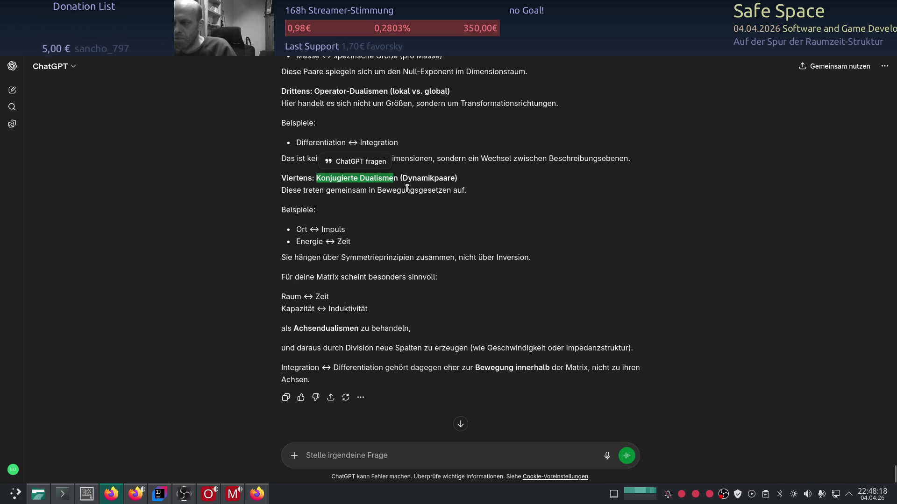
drag(398, 178, 316, 179)
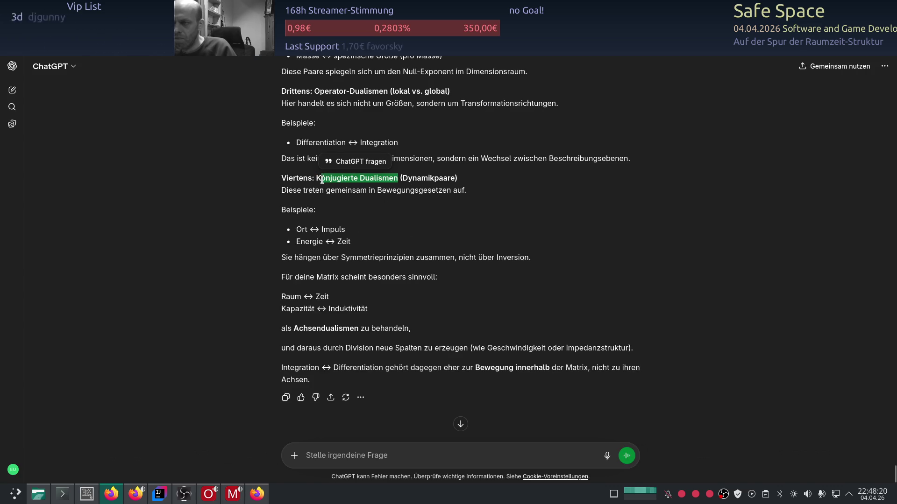
key(alt+Tab)
double_click(143, 339)
key(Escape)
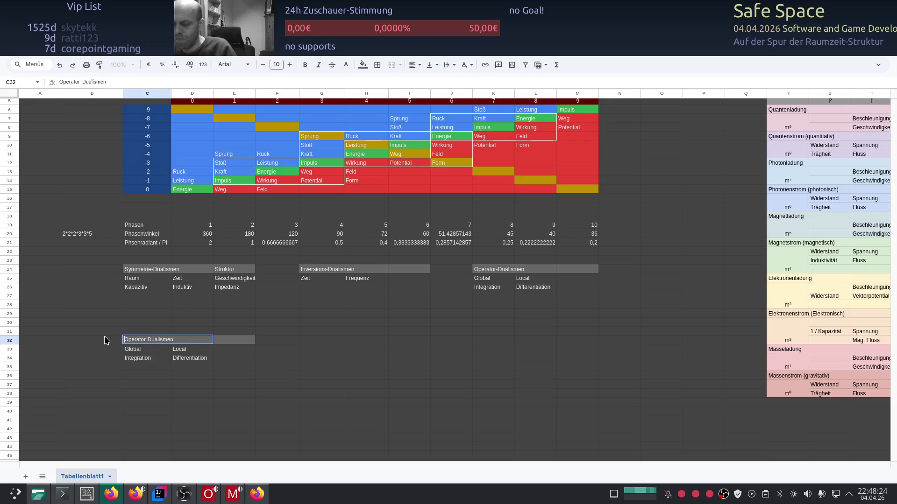
double_click(138, 340)
key(ctrl+v)
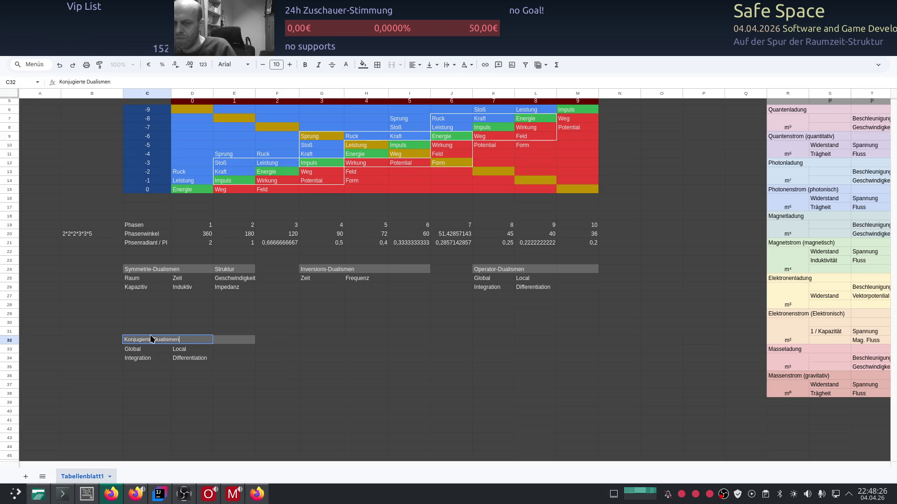
key(Return)
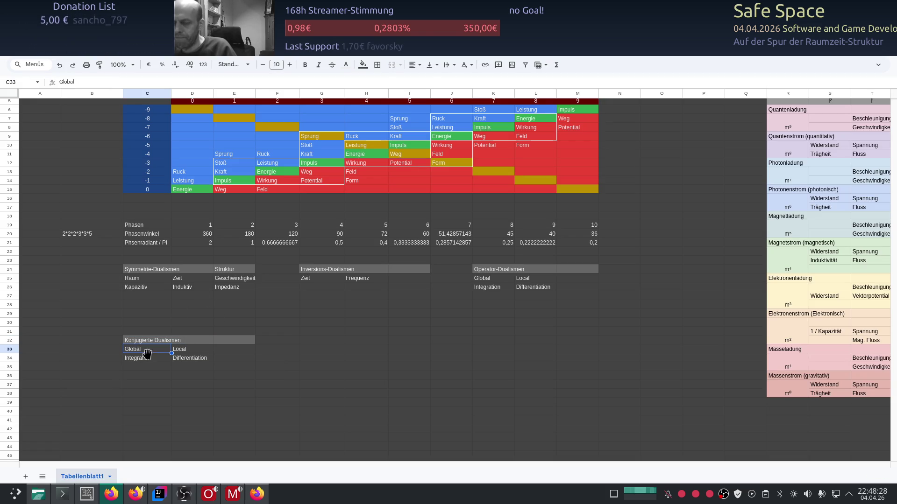
key(alt+Tab)
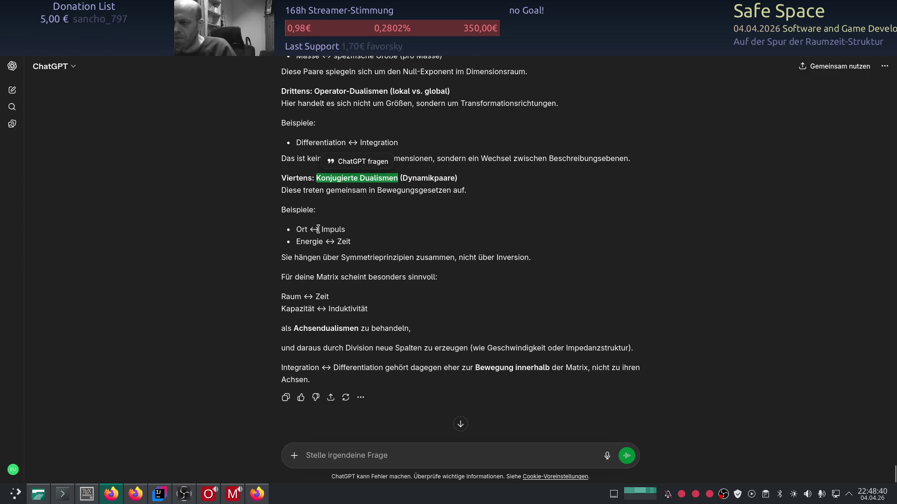
- Enter the conjugate pair Ort – Impuls in C33:D33, replacing the copied text
key(alt+Tab)
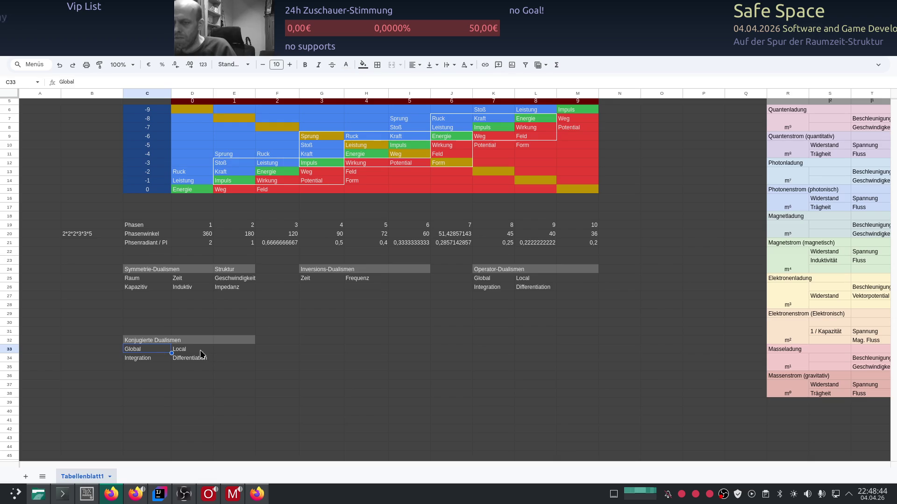
key(BackSpace)
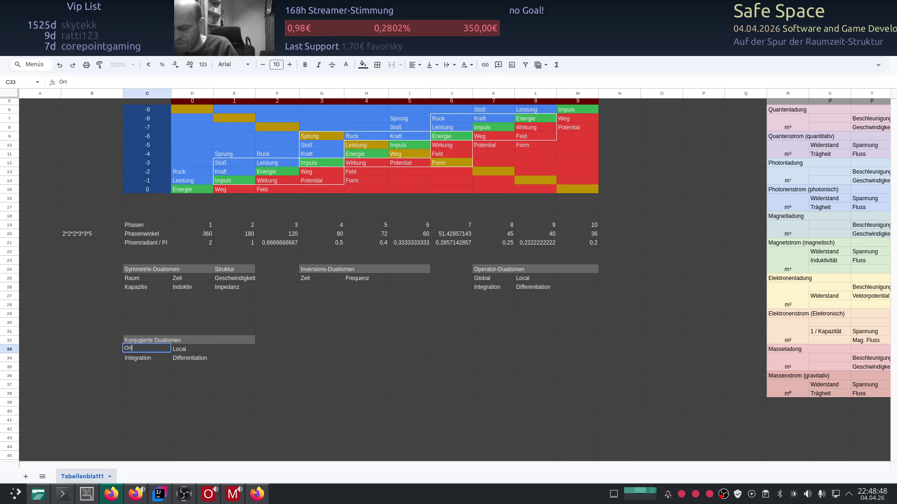
text(Ort)
key(Tab)
text(Imp)
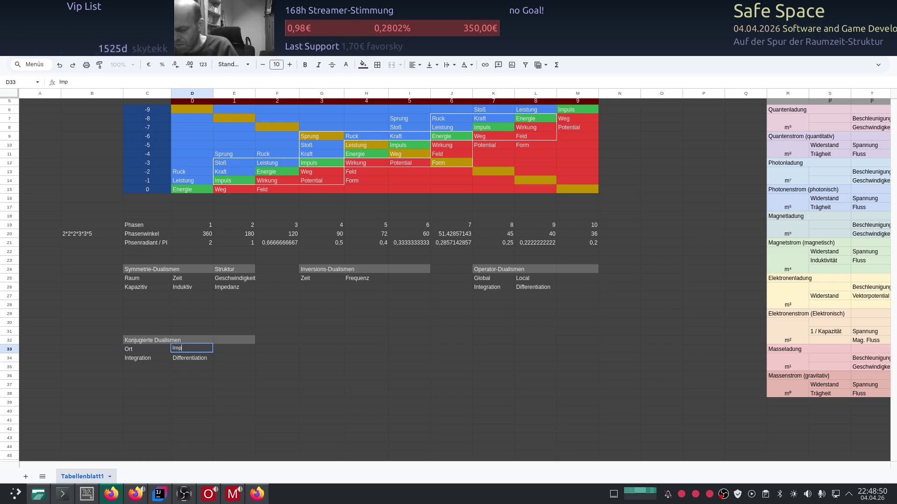
key(Return)
key(Return)
text(Energie)
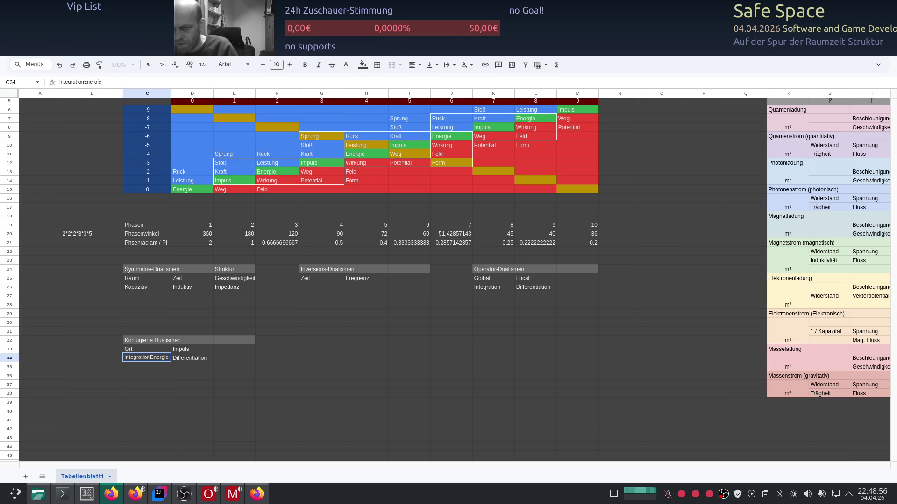
- Enter the conjugate pair Energie – Zeit in C34:D34
key(BackSpace)
key(BackSpace)
key(BackSpace)
key(BackSpace)
key(BackSpace)
key(BackSpace)
text(Energ)
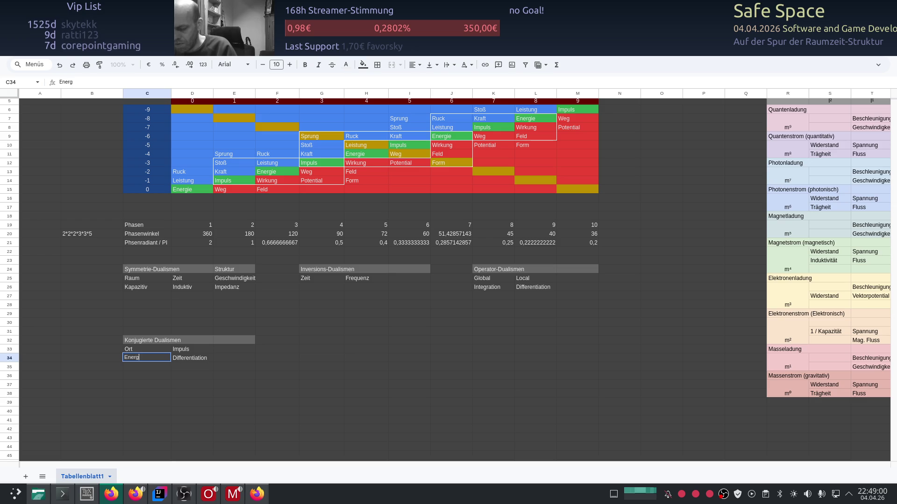
text(ie)
key(Return)
key(Up)
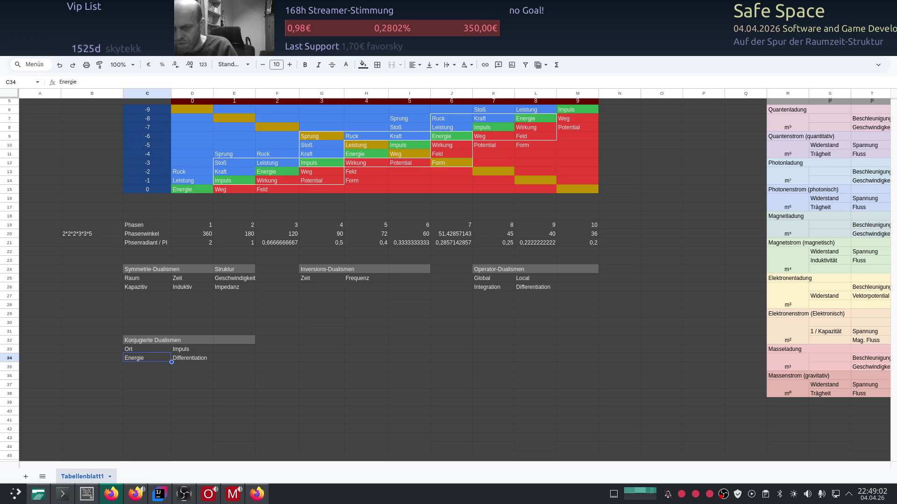
key(Right)
text(Zeit)
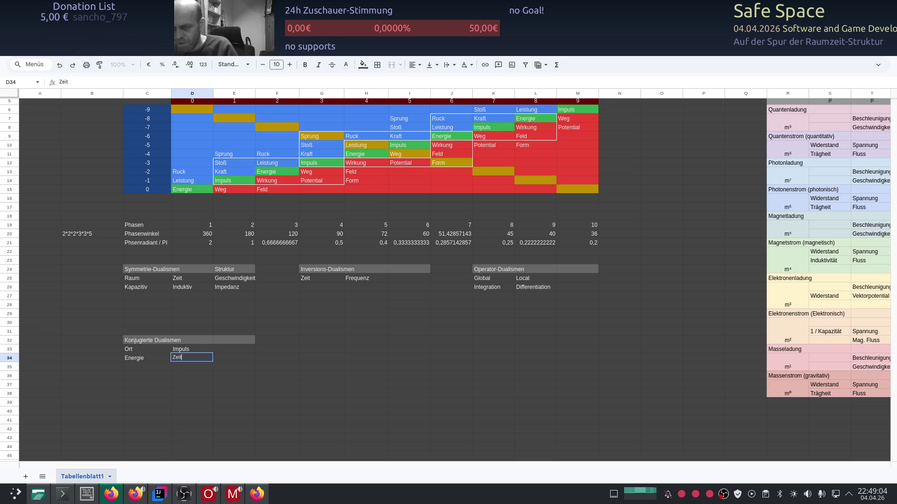
key(Return)
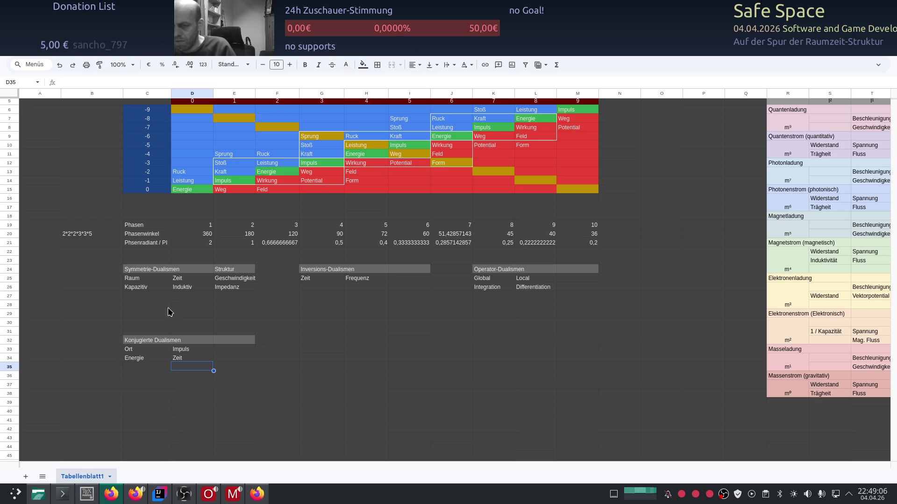
click(243, 358)
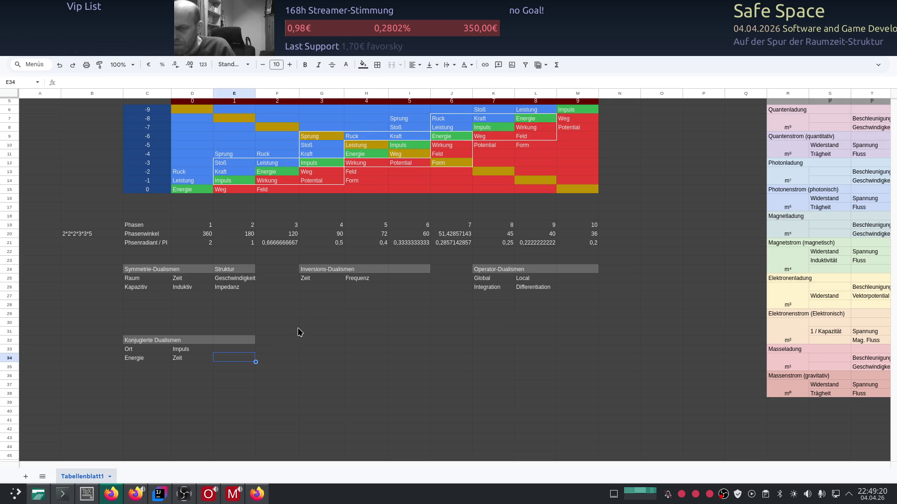
scroll(298, 331, up, 2)
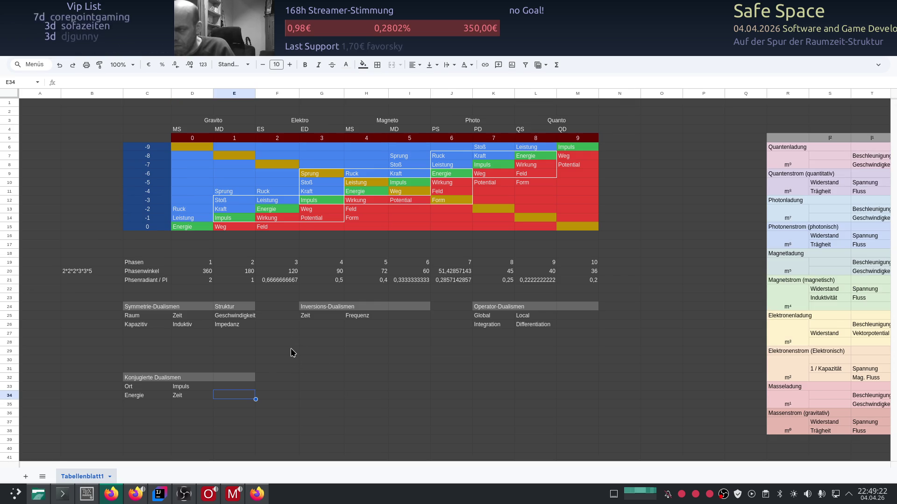
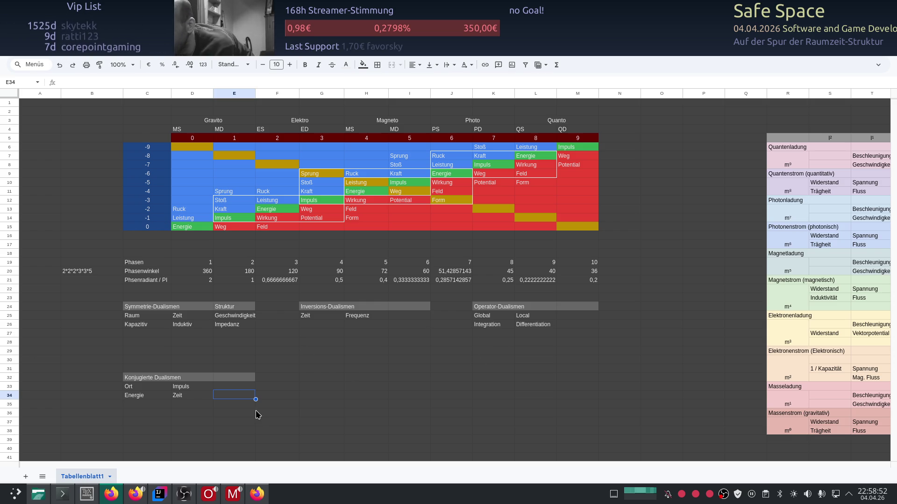
- Switch from the dualism spreadsheet to the ChatGPT conversation window
key(alt+Tab)
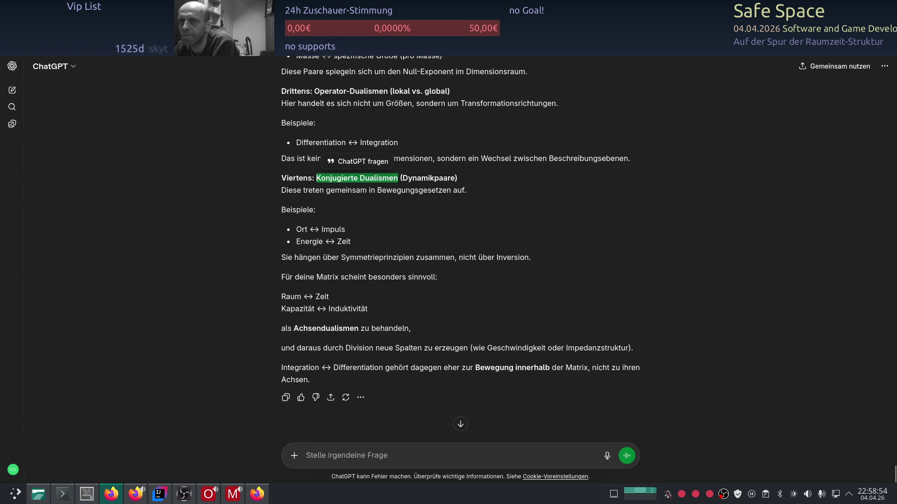
- Reload the ChatGPT answer on capacitance and inductance, then move to the broadcast console
key(F5)
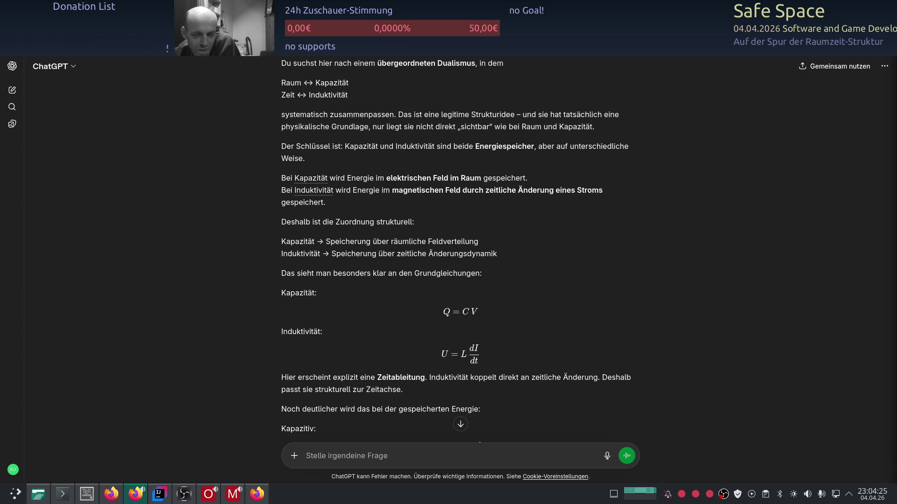
key(alt+Tab)
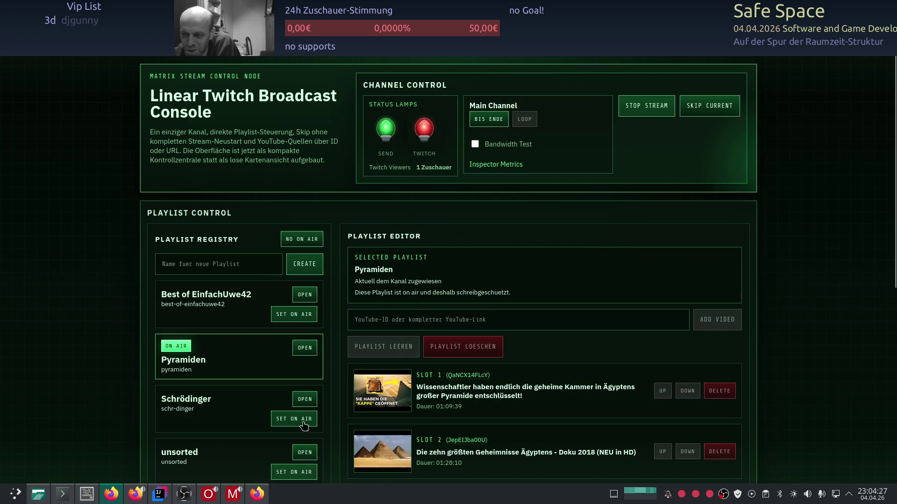
scroll(426, 336, down, 3)
scroll(426, 336, up, 3)
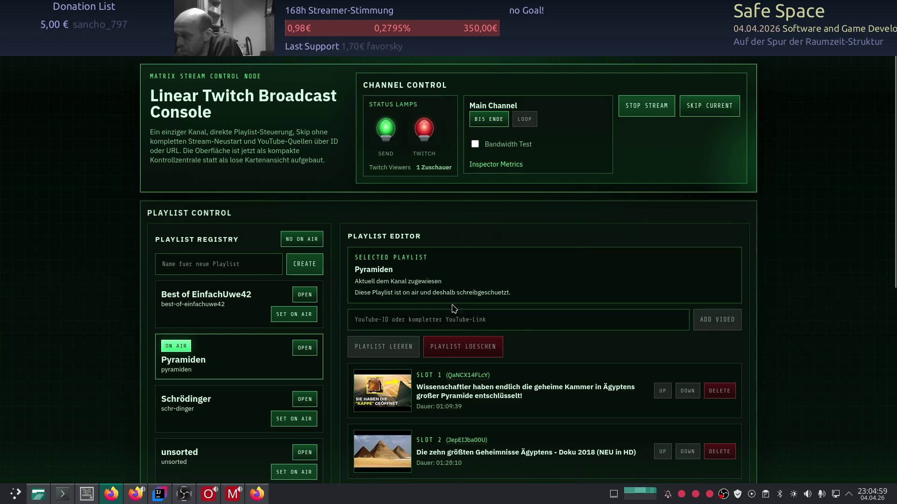
scroll(97, 298, down, 1)
scroll(105, 240, down, 2)
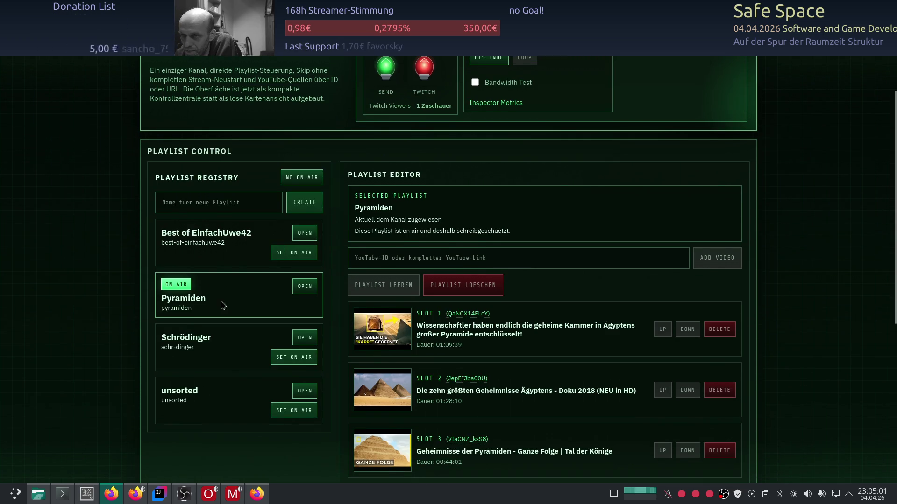
scroll(221, 304, up, 3)
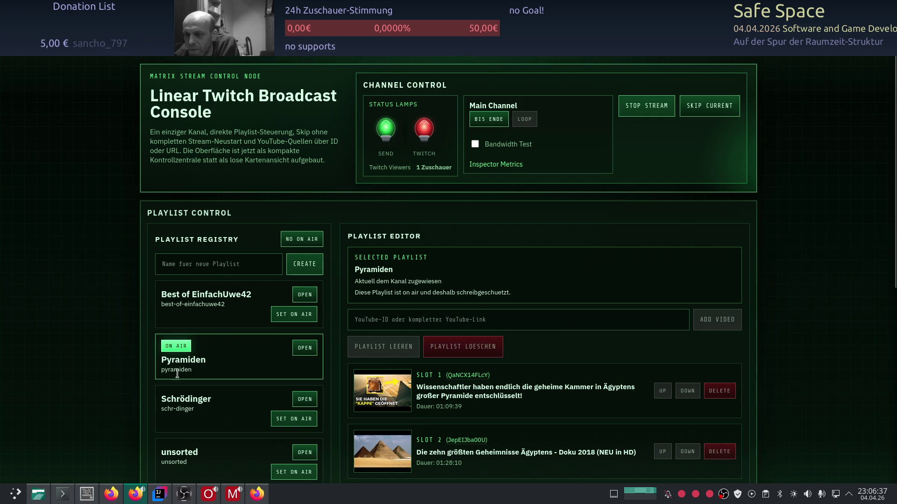
- Bring the IntelliJ IDEA project to the front from the taskbar
click(172, 497)
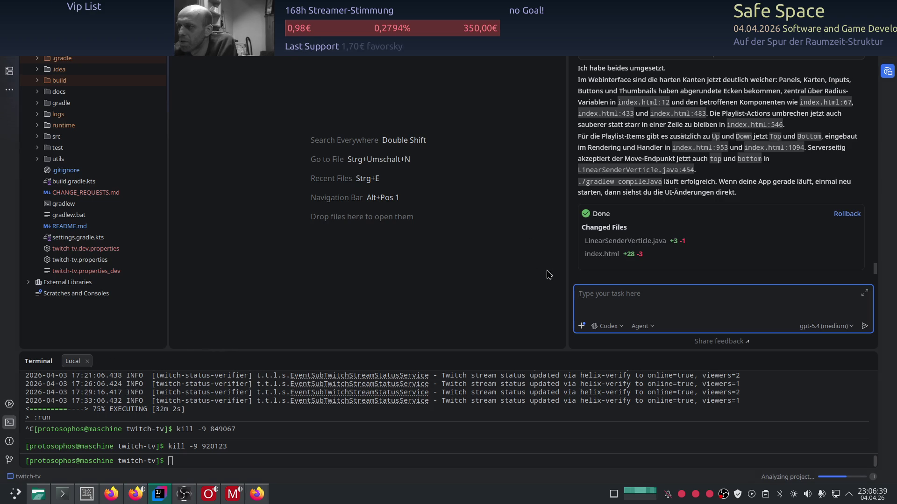
- Drag the editor splitter left so the Codex chat panel widens
drag(564, 275, 557, 275)
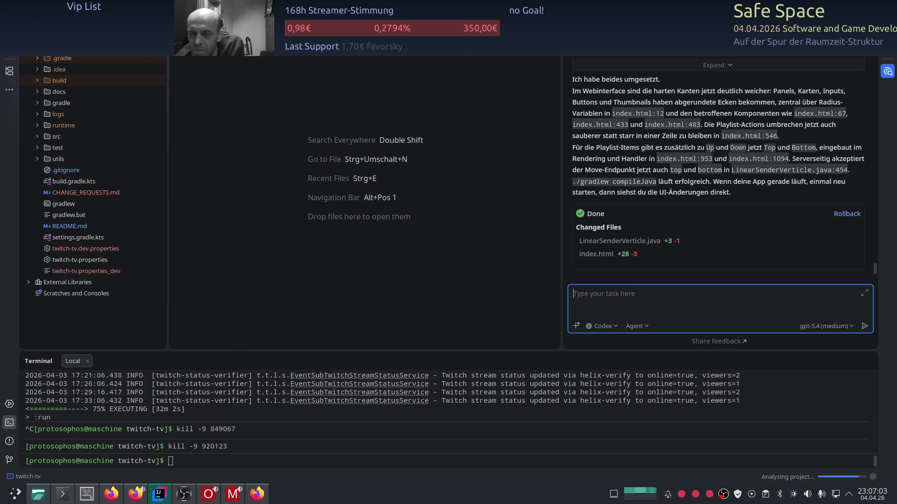
click(36, 138)
click(47, 147)
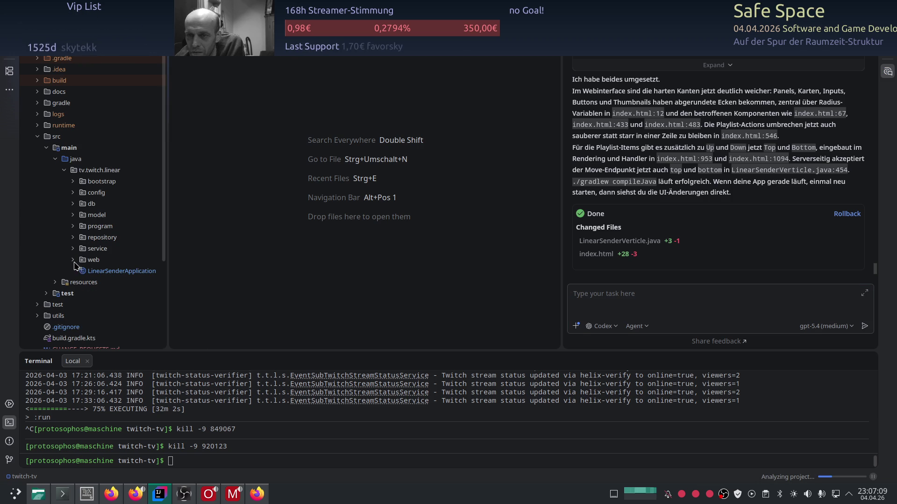
click(73, 215)
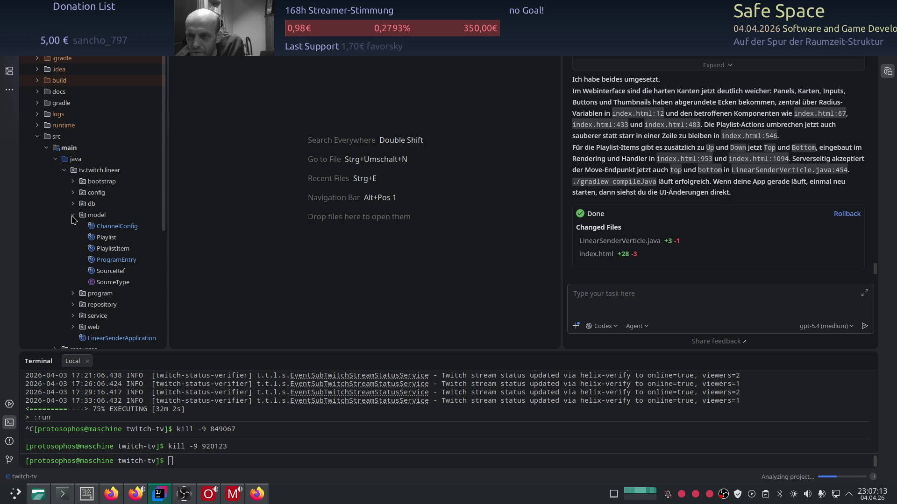
click(73, 215)
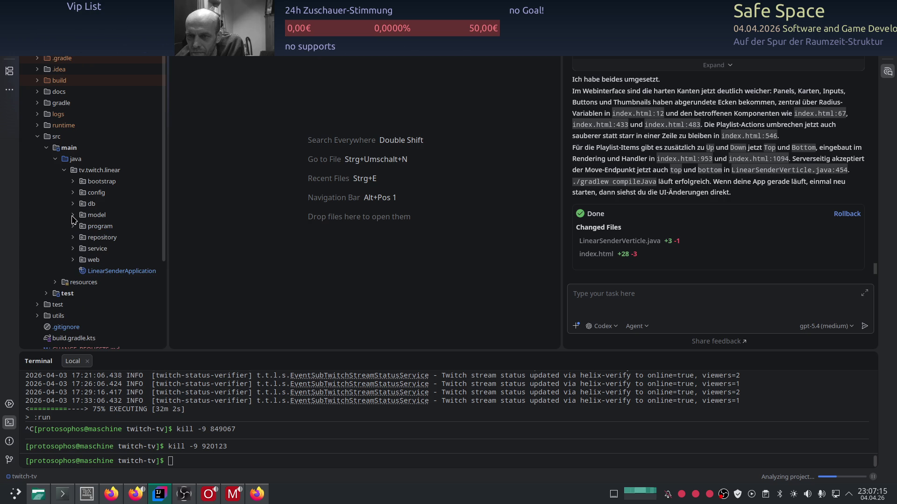
click(73, 248)
scroll(74, 249, down, 1)
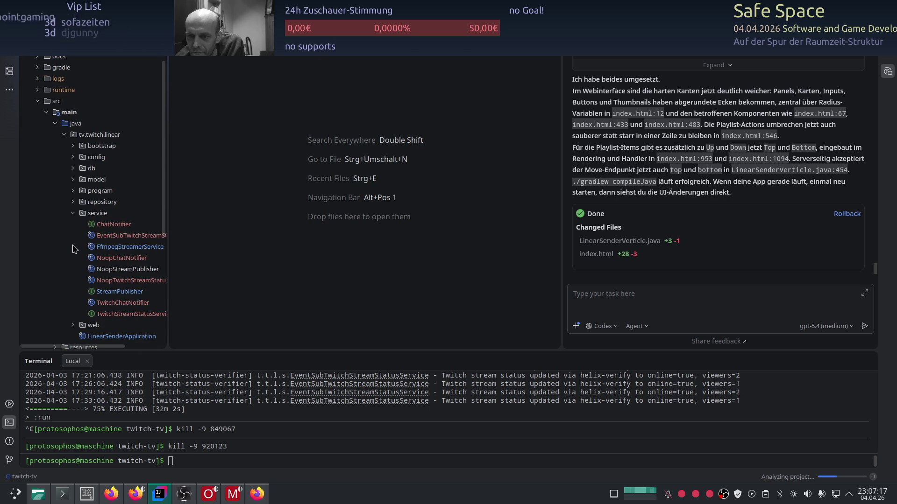
click(74, 214)
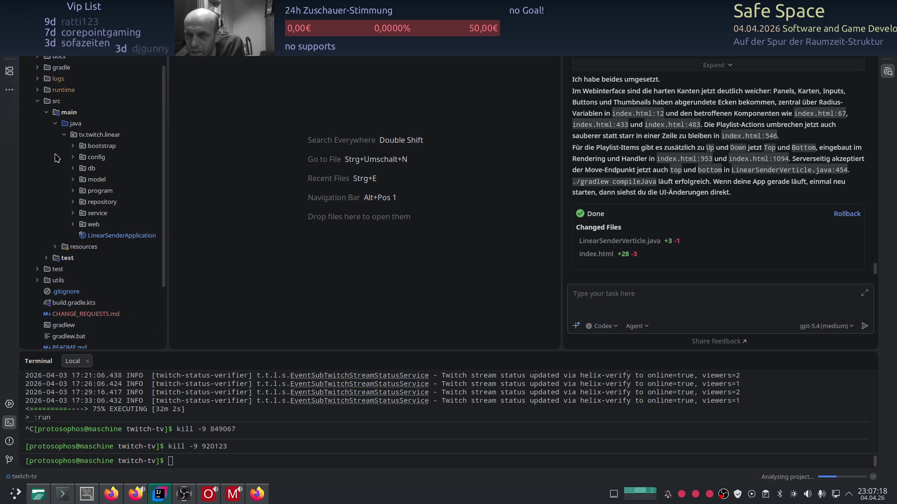
click(55, 123)
click(46, 140)
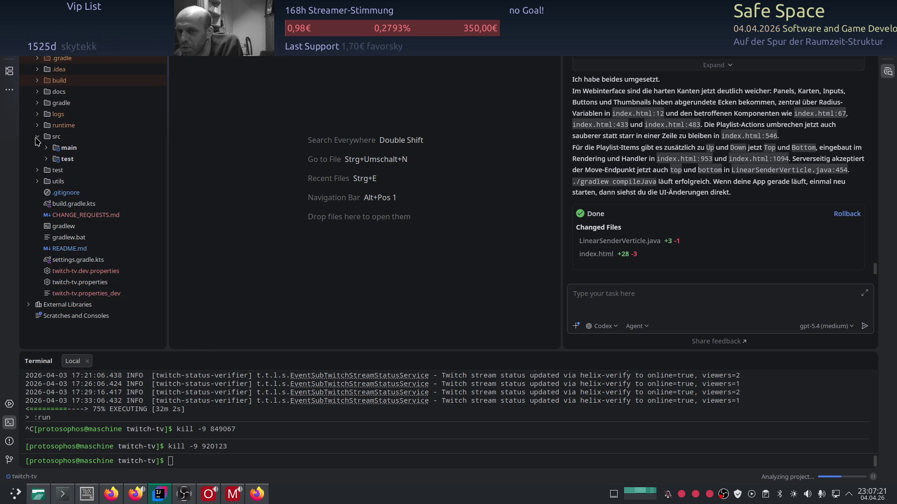
click(37, 128)
click(608, 305)
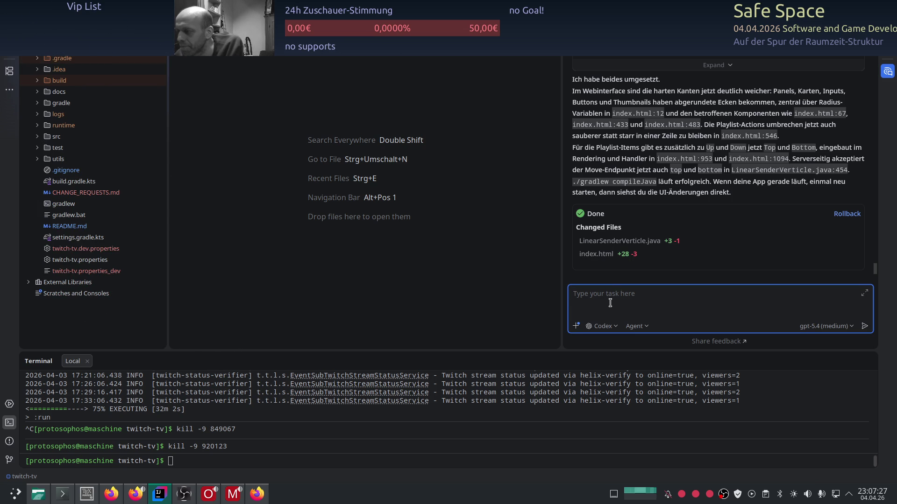
text(zeig mir die stelle wo yt)
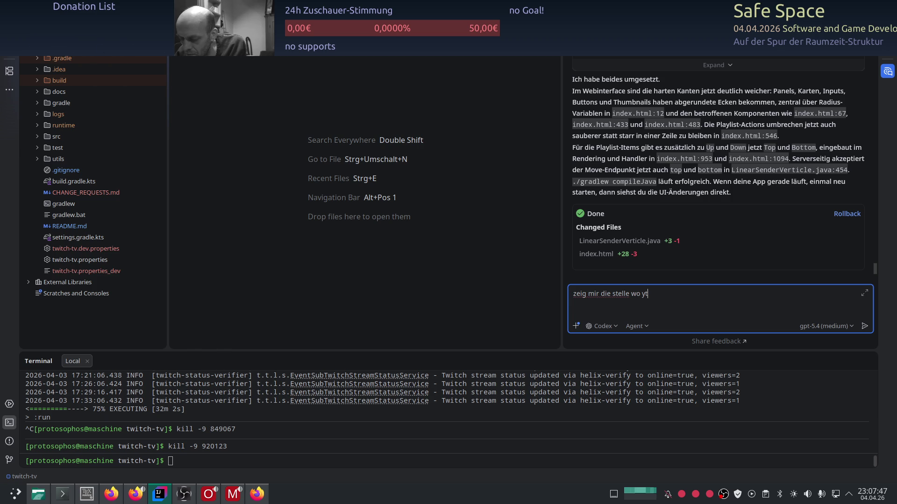
text(-dl)
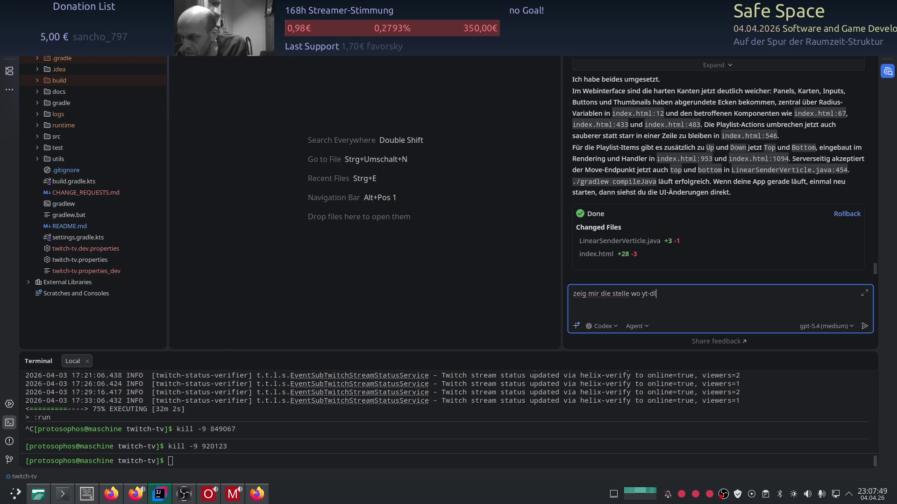
text(p)
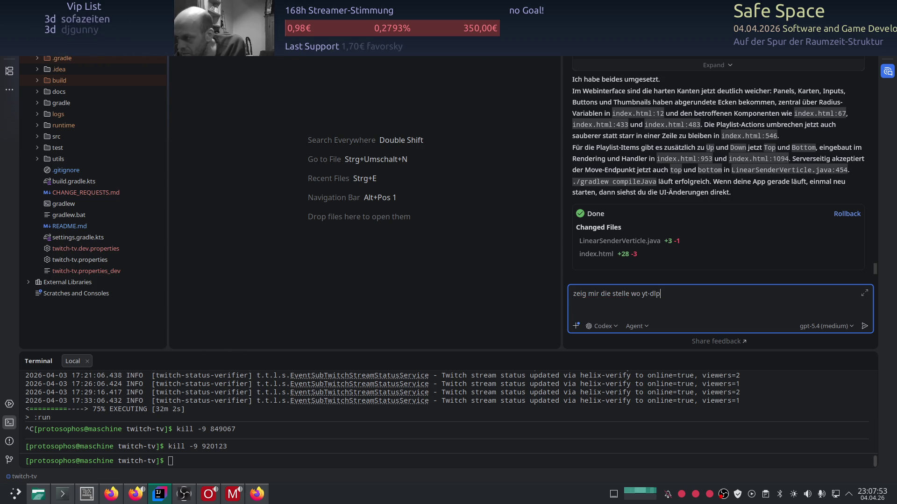
text( parameter zu sehen sind)
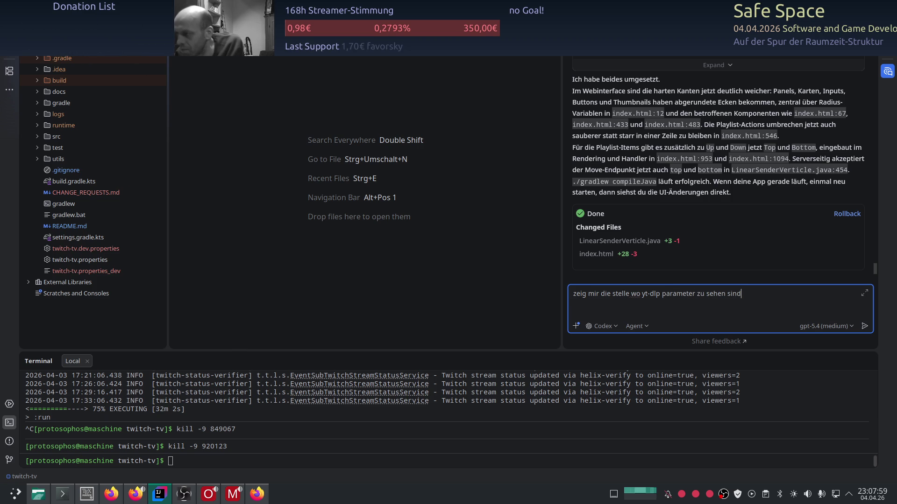
- Send Codex the question 'zeig mir die stelle wo yt-dlp parameter zu sehen sind'
key(Return)
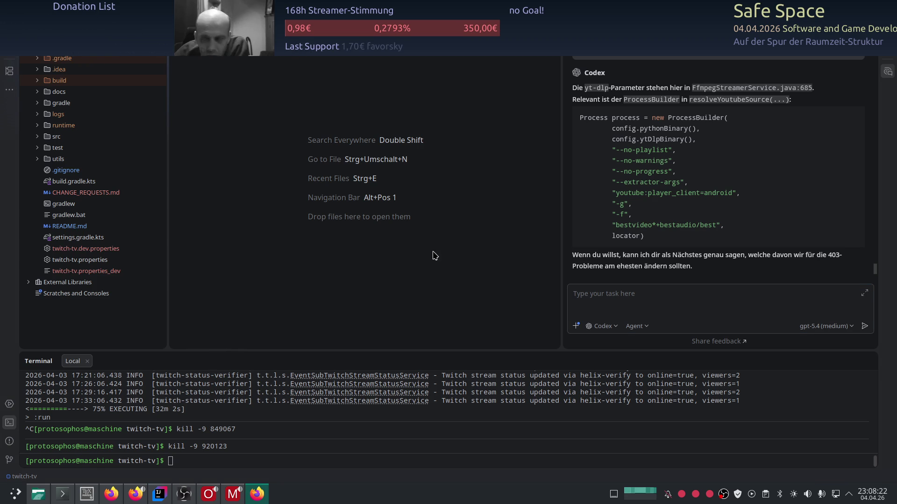
- After Codex points to the ProcessBuilder in FfmpegStreamerService.java:685, start a follow-up
click(645, 303)
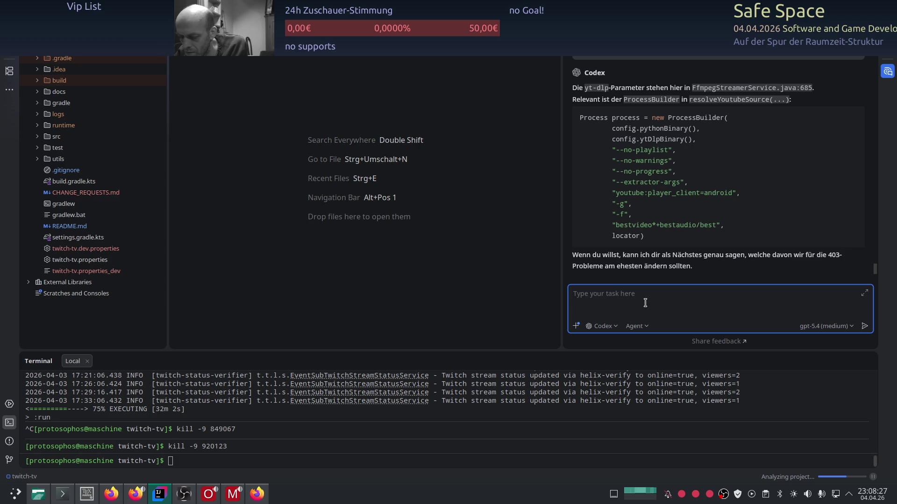
text(was bringt un)
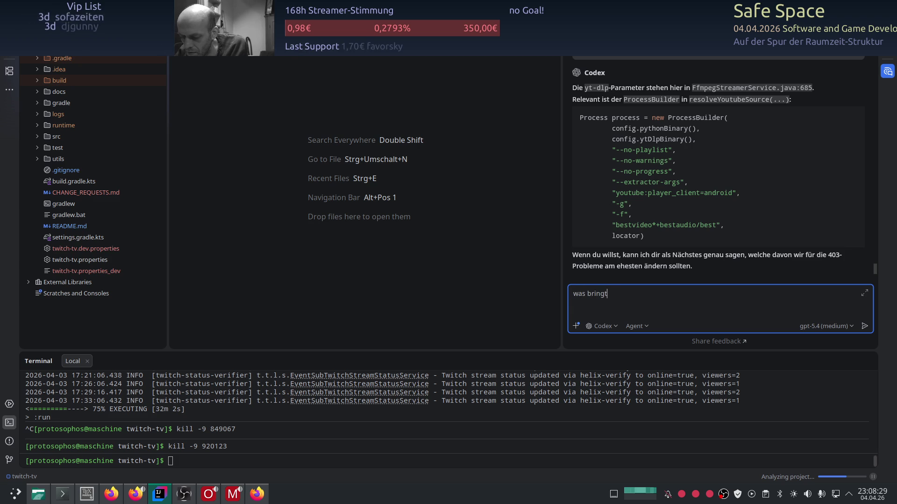
text(s eine änderung auf)
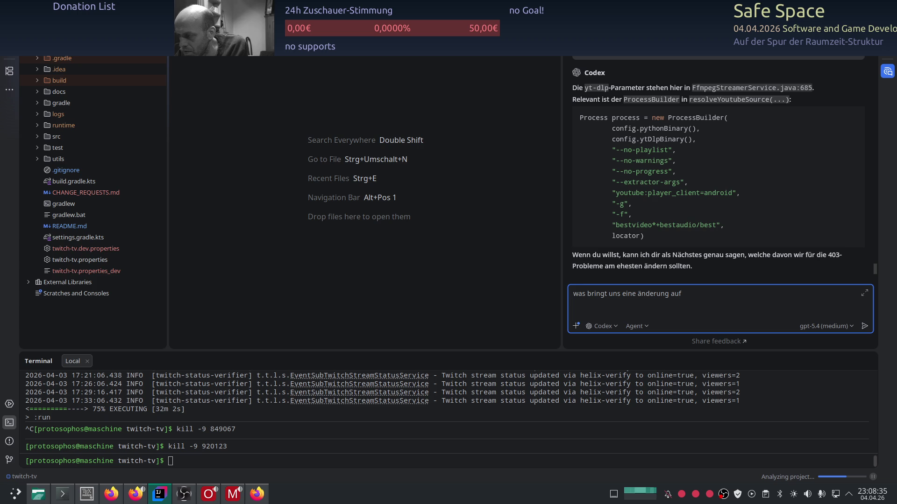
- Ask Codex what capping yt-dlp at bestvideo[height<=1080] would change, pasting the -f format string
key(BackSpace)
key(BackSpace)
text(bei)
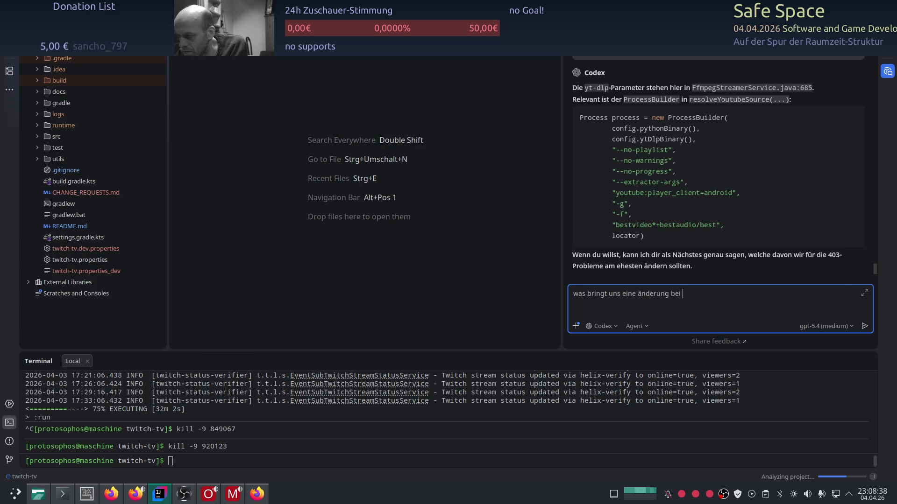
text(yt-dlp -f "bestvideo[height<=1080]+bestaudio/best")
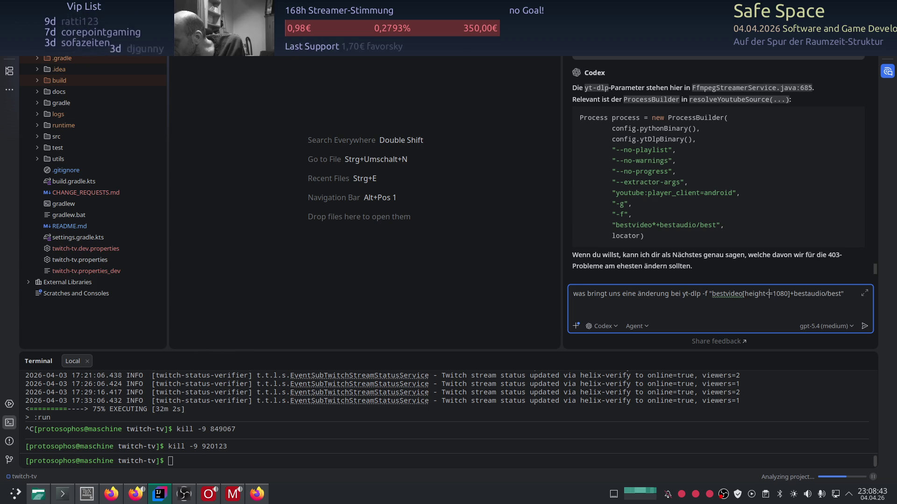
key(Return)
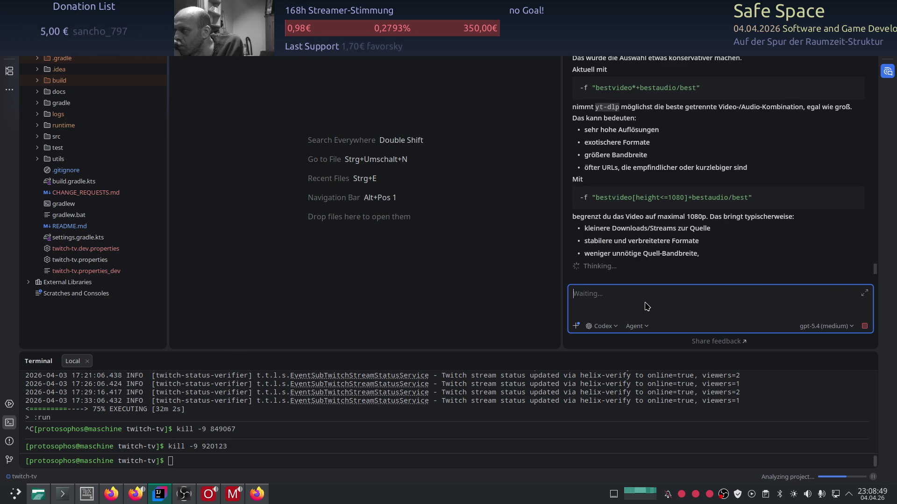
scroll(705, 204, up, 3)
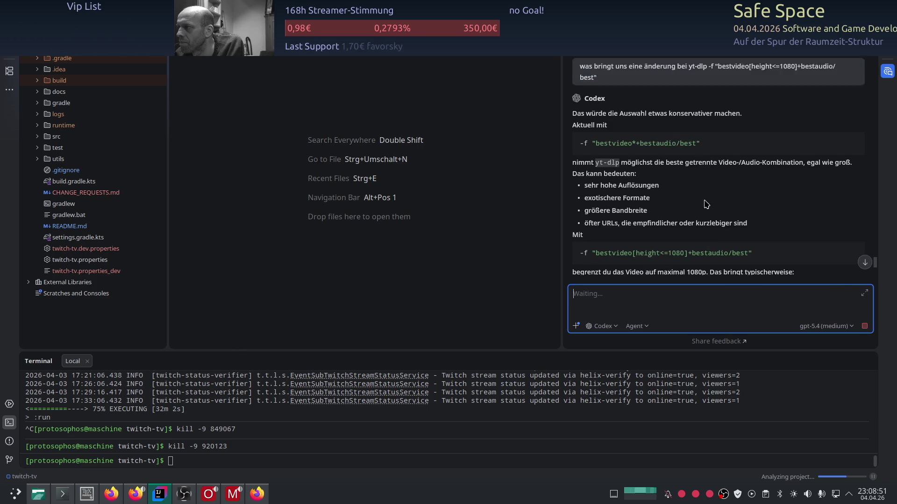
scroll(684, 204, up, 1)
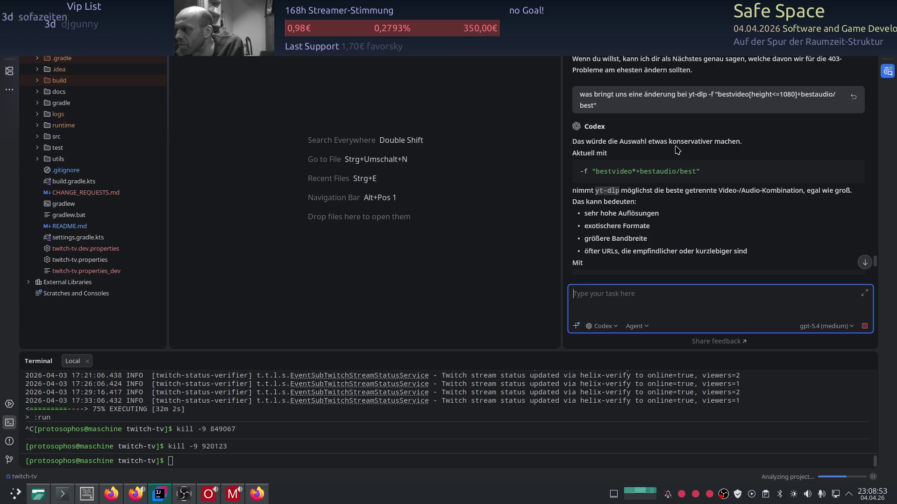